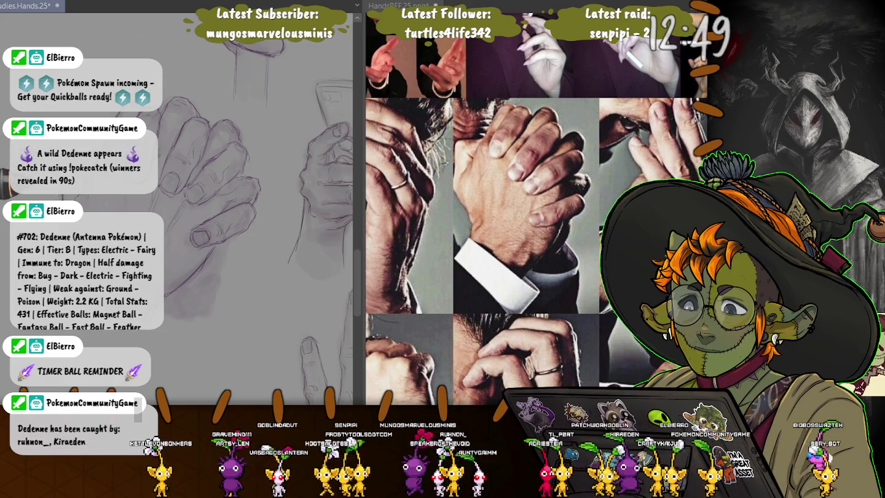
# Add a pencil stroke to the clasped-hands study and save the hand studies file
pyautogui.moveTo(307, 245); pyautogui.dragTo(289, 262)
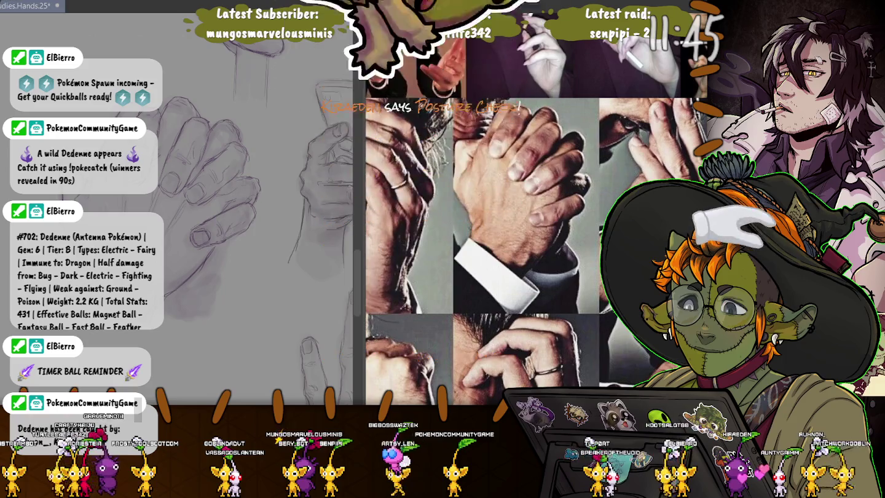
pyautogui.hotkey('ctrl', 's')
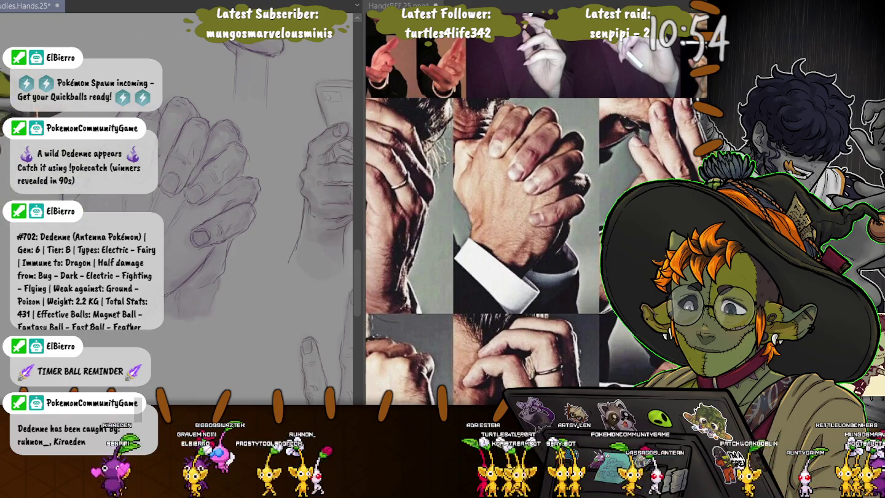
pyautogui.scroll(-1, 196, 209)
# Save the hand studies file again and adjust the zoom
pyautogui.scroll(1, 246, 197)
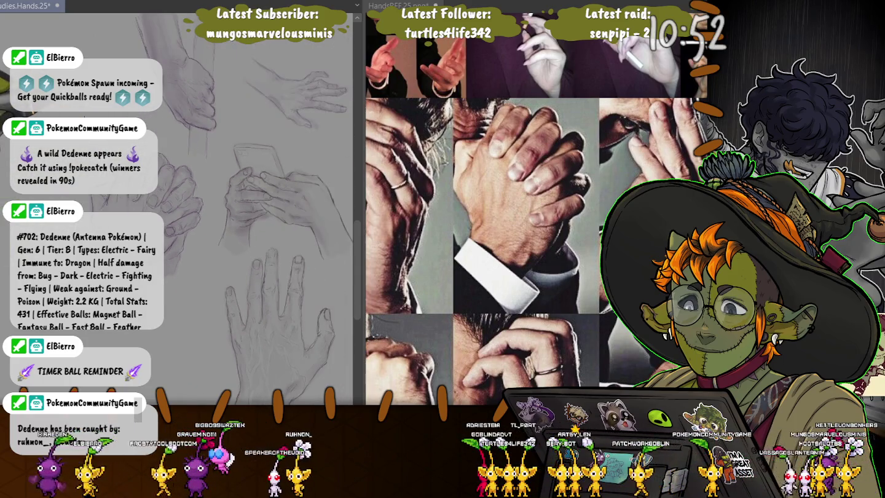
pyautogui.hotkey('ctrl', 's')
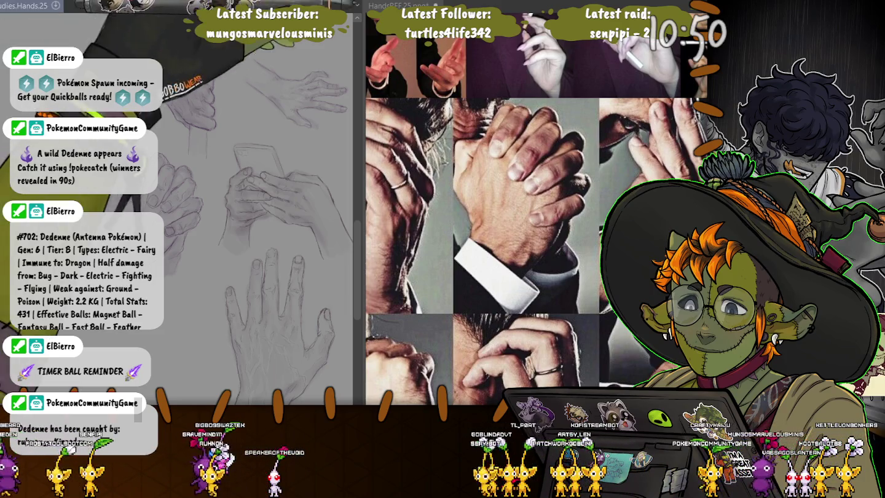
pyautogui.scroll(-2, 468, 259)
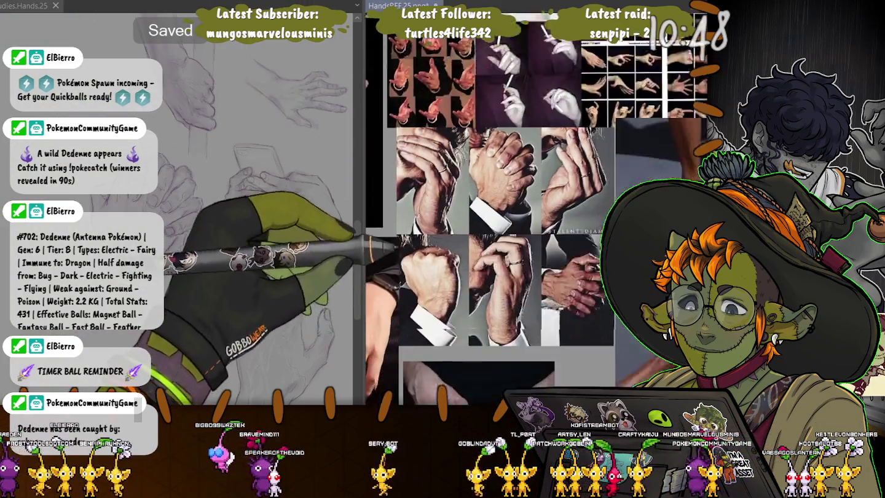
pyautogui.scroll(2, 469, 258)
pyautogui.scroll(-2, 468, 259)
pyautogui.scroll(-1, 469, 259)
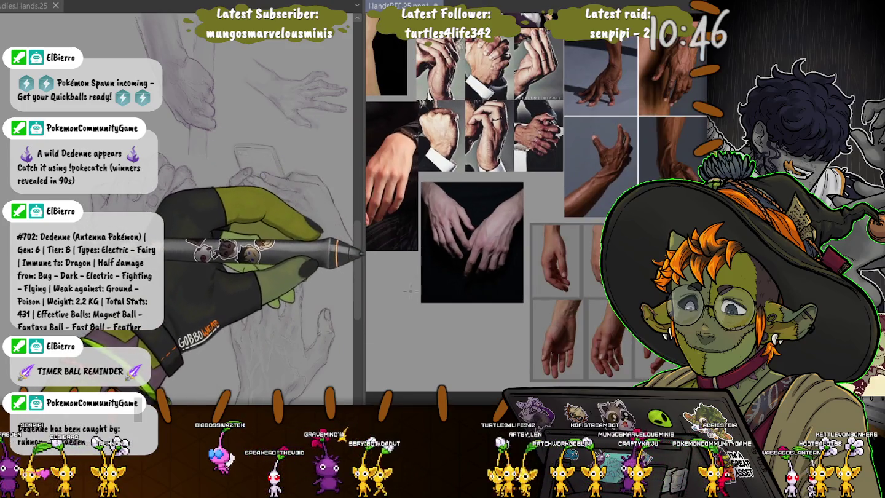
pyautogui.scroll(1, 534, 203)
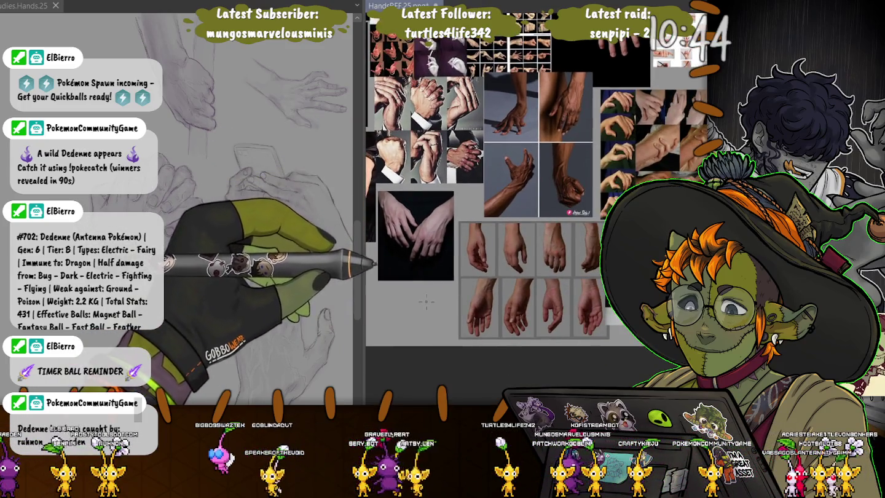
pyautogui.scroll(1, 534, 203)
# Pan and zoom the reference board to the grid of gesturing-hand photos
pyautogui.moveTo(566, 209); pyautogui.dragTo(528, 346)
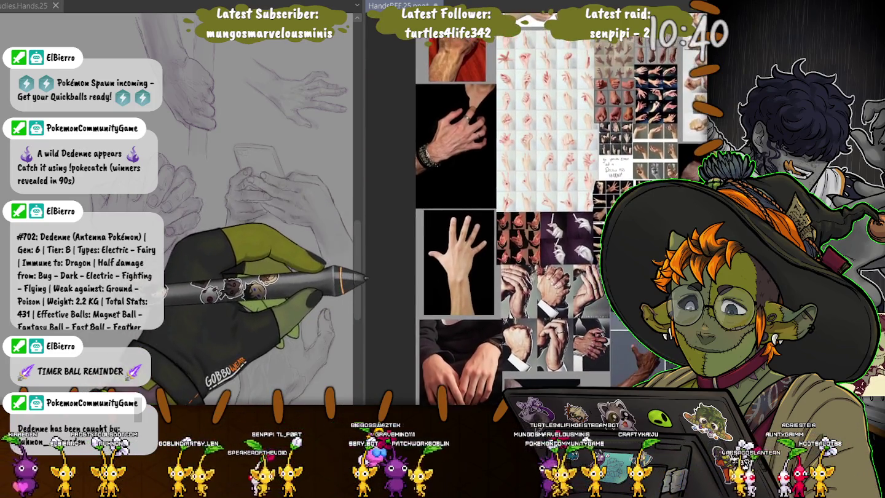
pyautogui.scroll(1, 459, 272)
pyautogui.scroll(2, 458, 272)
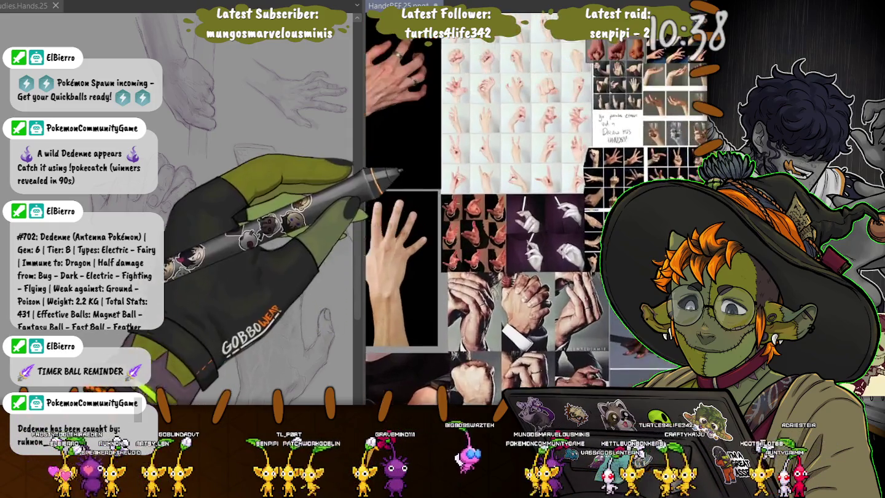
pyautogui.scroll(2, 458, 272)
pyautogui.scroll(2, 459, 273)
pyautogui.moveTo(458, 272); pyautogui.dragTo(434, 207)
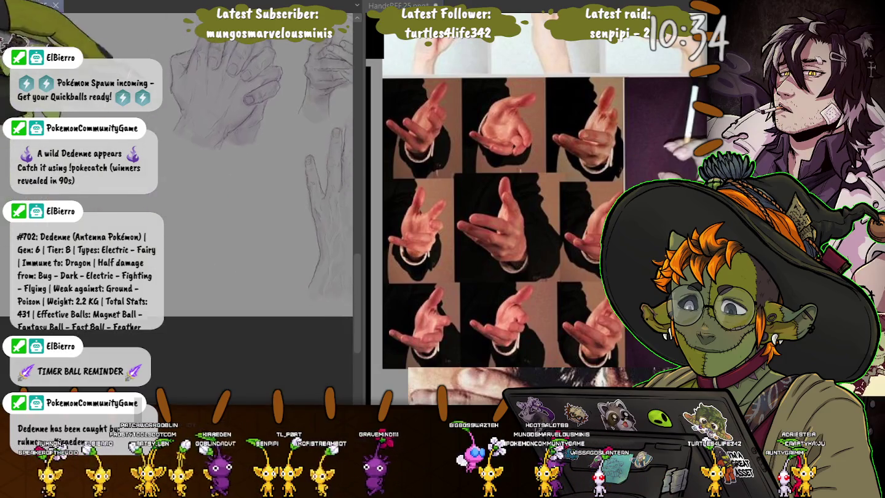
# Pan the canvas to another part of the hand sketches and zoom in
pyautogui.moveTo(271, 202); pyautogui.dragTo(209, 92)
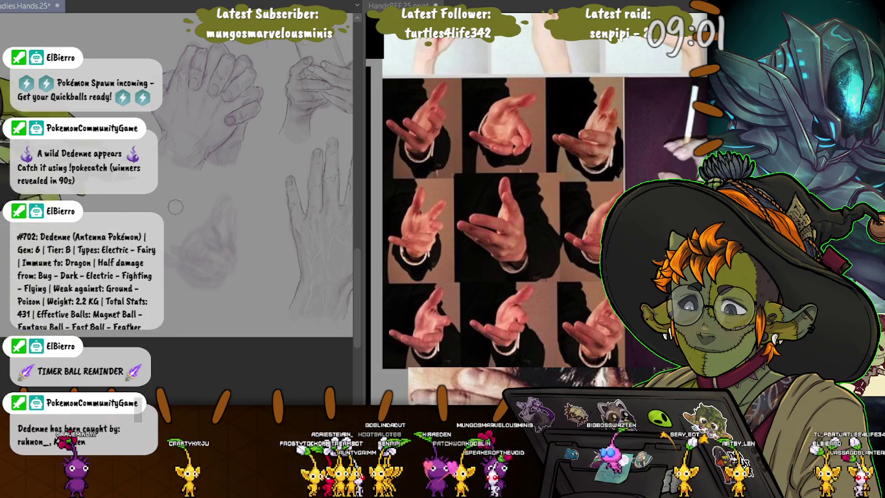
pyautogui.scroll(2, 246, 185)
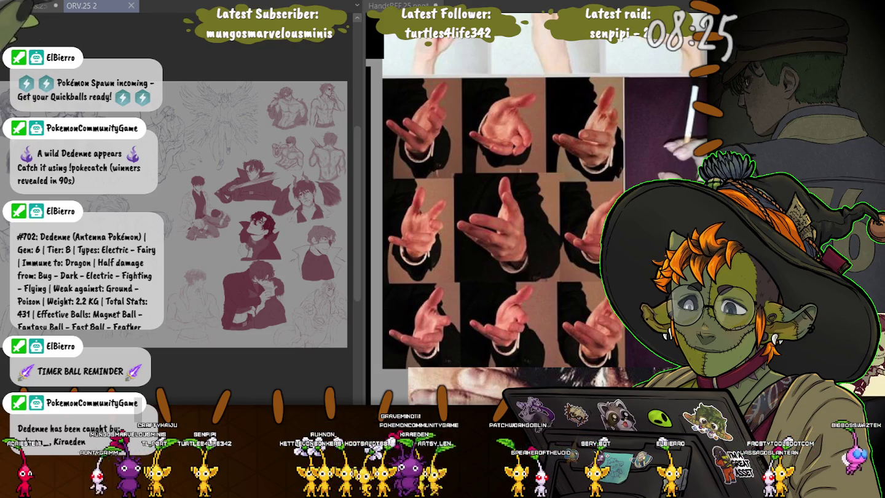
# Cycle through the open documents to reach the ORV.25 2 character and eye studies sheet
pyautogui.hotkey('ctrl', 'w')
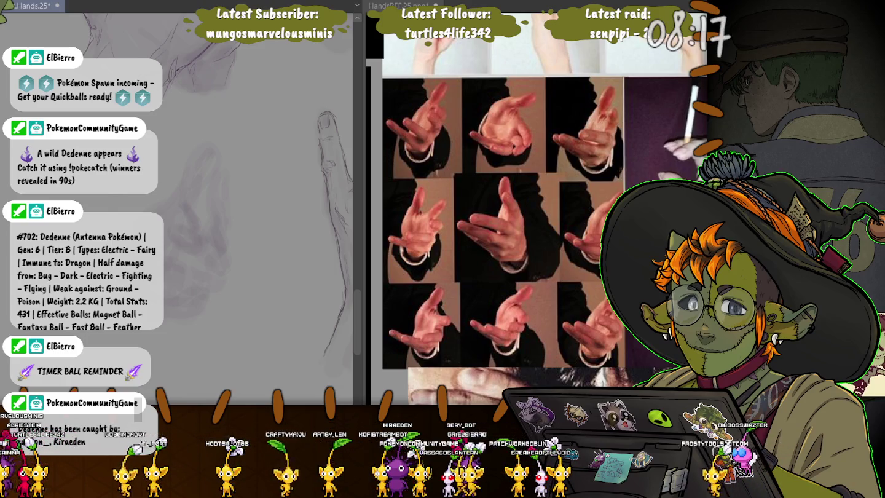
pyautogui.hotkey('ctrl', 'Tab')
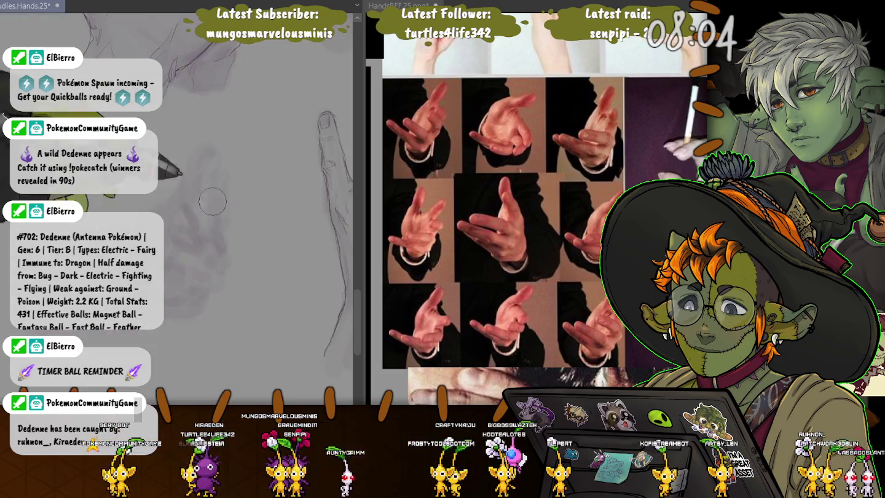
pyautogui.hotkey('ctrl', 'Tab')
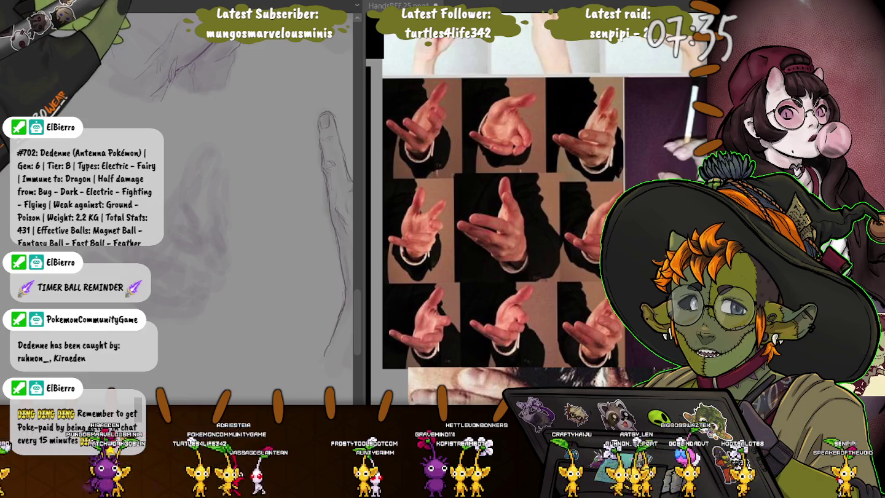
pyautogui.hotkey('ctrl', 'Tab')
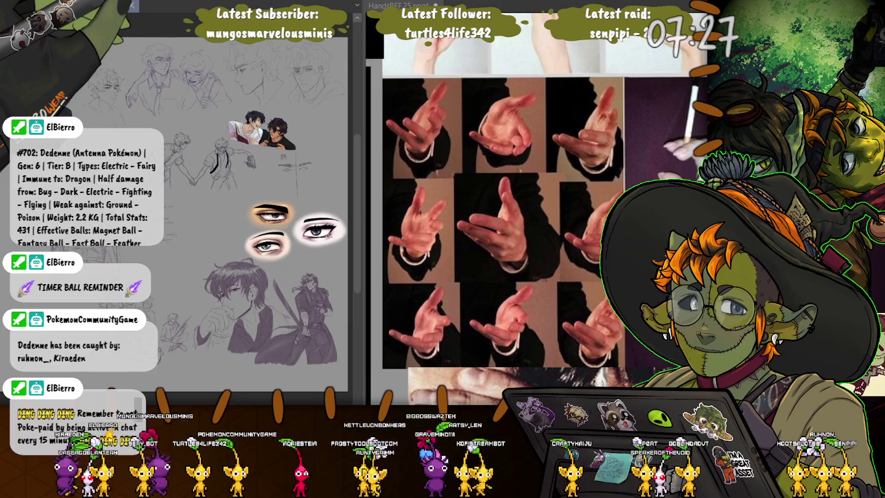
pyautogui.scroll(2, 316, 330)
pyautogui.scroll(2, 317, 329)
pyautogui.scroll(2, 317, 330)
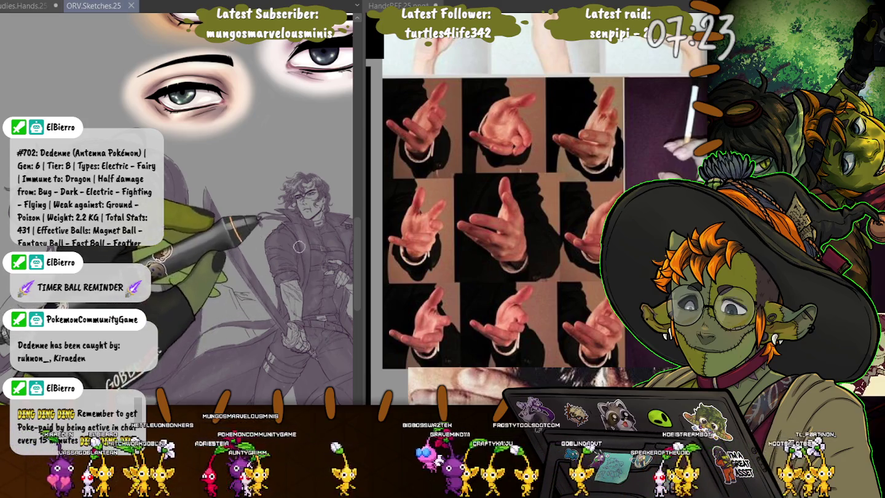
pyautogui.hotkey('ctrl', 'Tab')
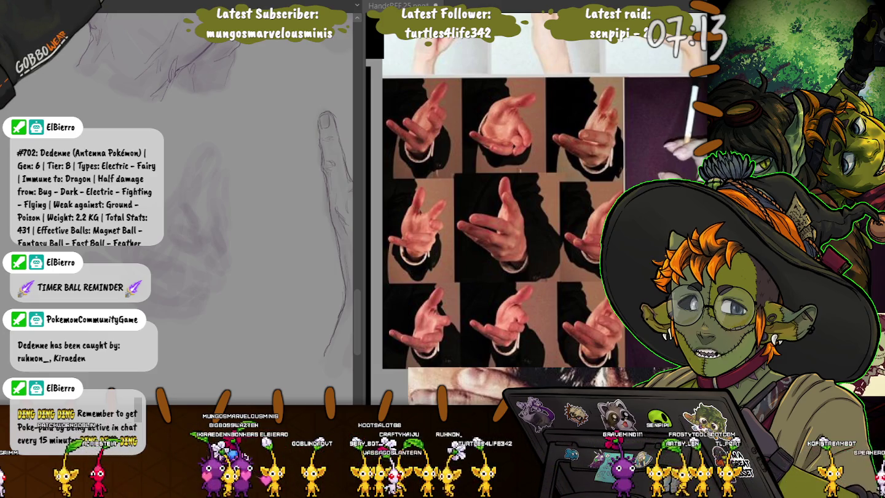
pyautogui.hotkey('ctrl', 'Tab')
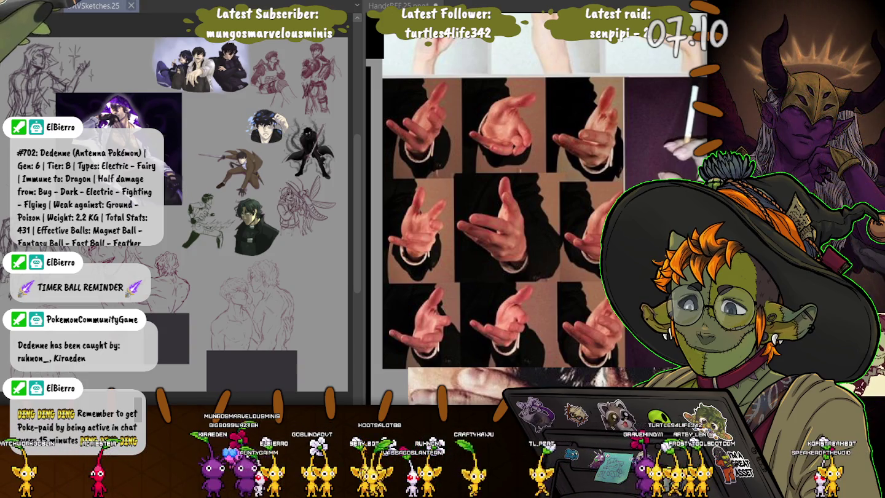
pyautogui.hotkey('ctrl', 'Tab')
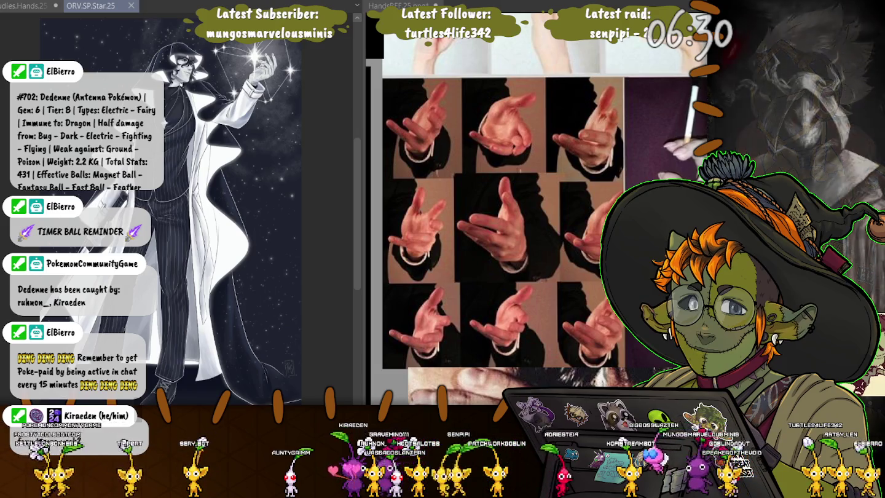
pyautogui.hotkey('ctrl', 'w')
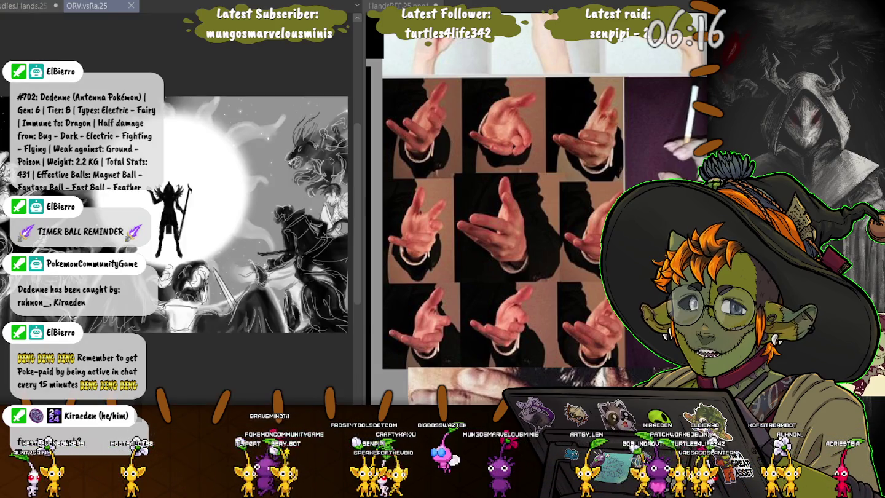
pyautogui.scroll(1, 177, 212)
pyautogui.moveTo(92, 43); pyautogui.dragTo(77, 38)
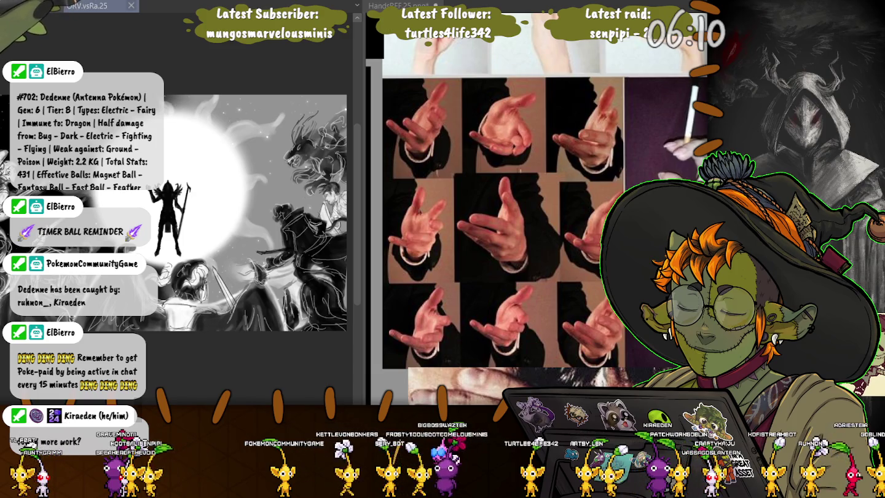
pyautogui.hotkey('ctrl', 'Tab')
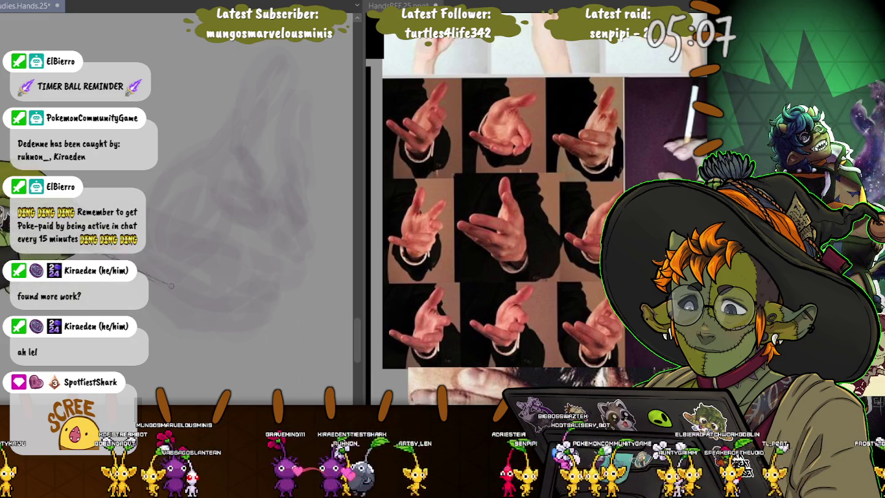
# Sketch a faint stroke that begins a new hand study
pyautogui.moveTo(176, 294); pyautogui.dragTo(102, 254)
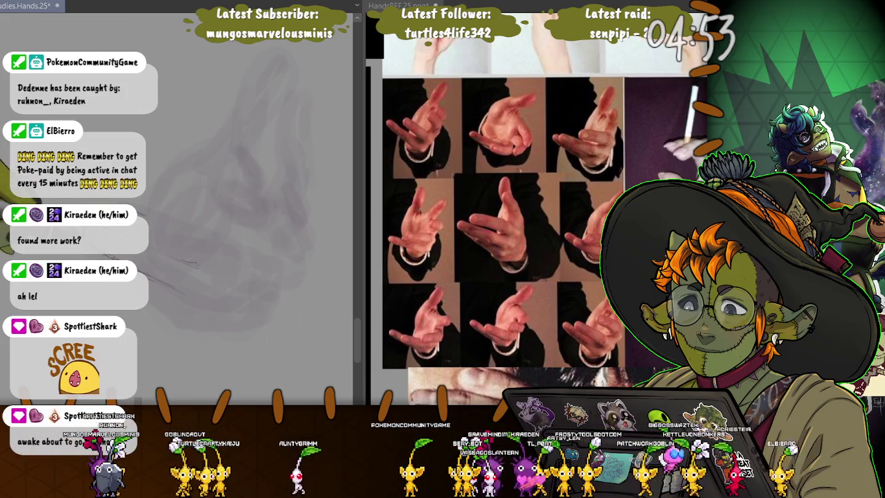
pyautogui.scroll(-5, 480, 179)
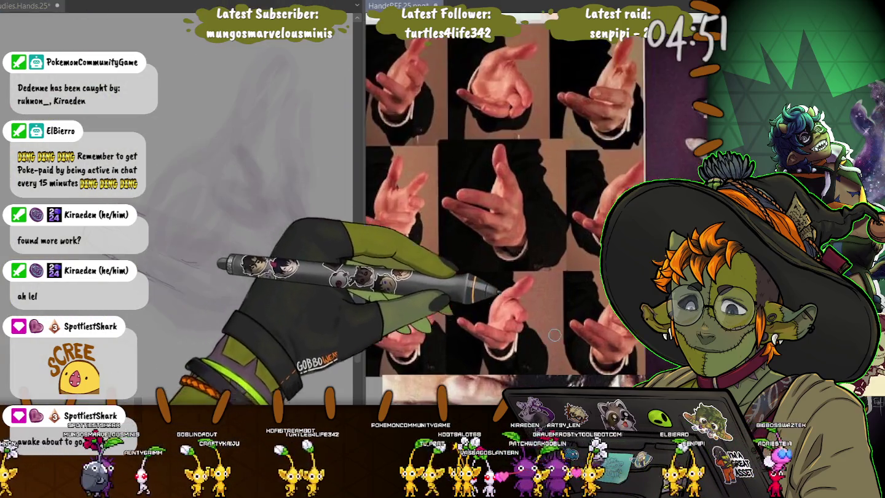
# Zoom out on the reference board and add sketch strokes near the fingertip
pyautogui.scroll(-3, 486, 340)
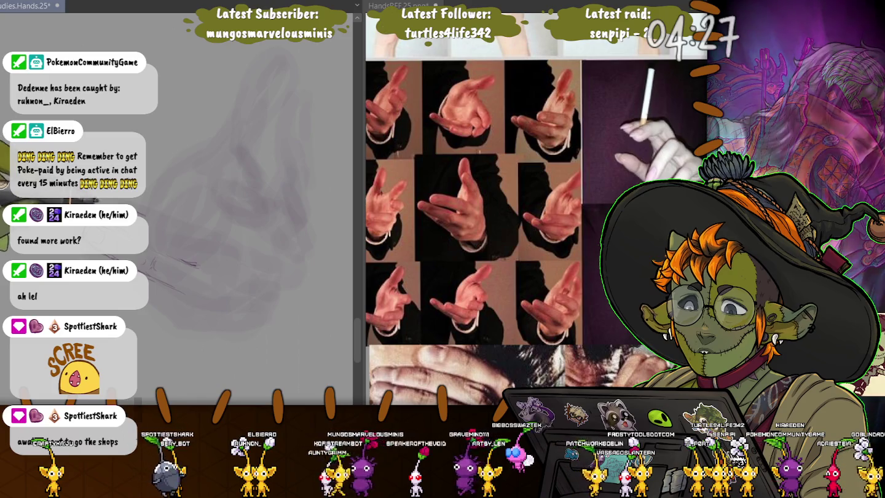
pyautogui.moveTo(149, 247); pyautogui.dragTo(196, 265)
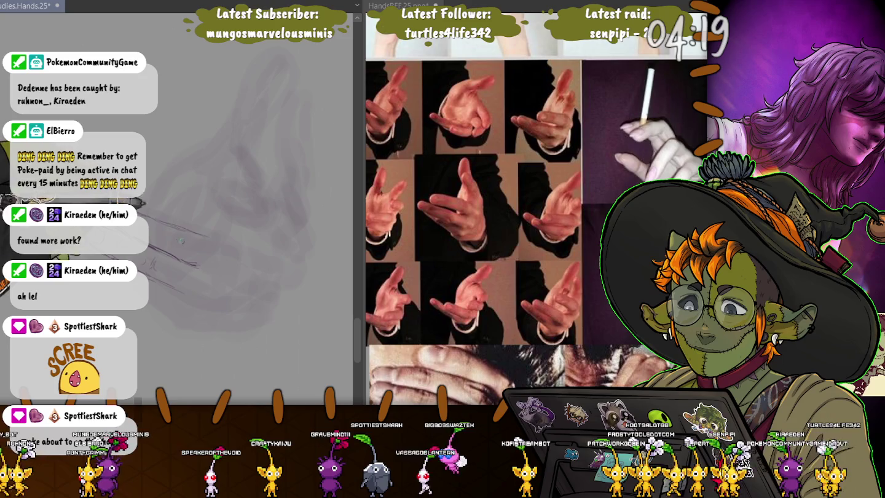
# Draw darker lines over the fingers and palm's lower edge, then lasso the whole hand
pyautogui.moveTo(181, 240); pyautogui.dragTo(219, 240)
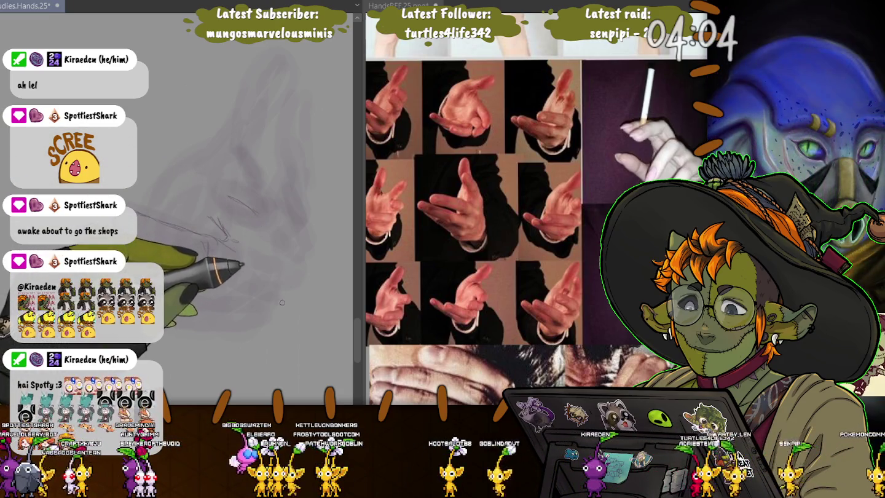
pyautogui.moveTo(175, 243); pyautogui.dragTo(234, 233)
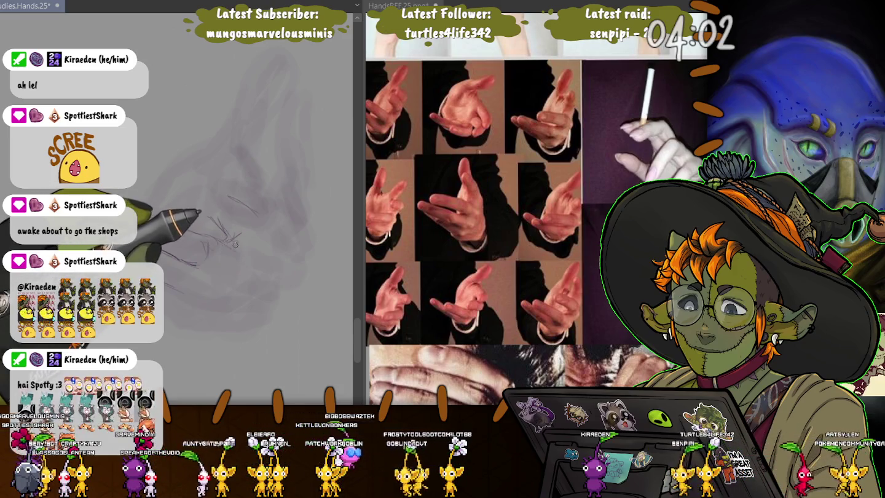
pyautogui.moveTo(265, 228); pyautogui.dragTo(276, 249)
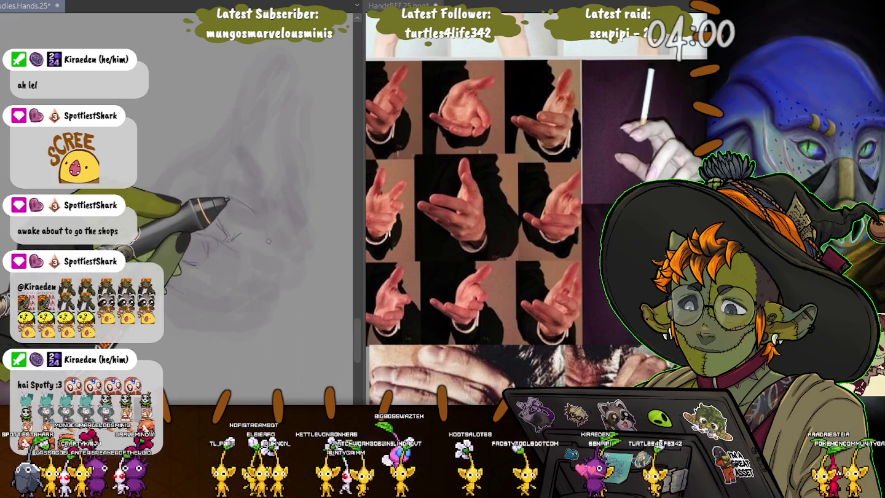
pyautogui.moveTo(132, 212); pyautogui.dragTo(196, 264)
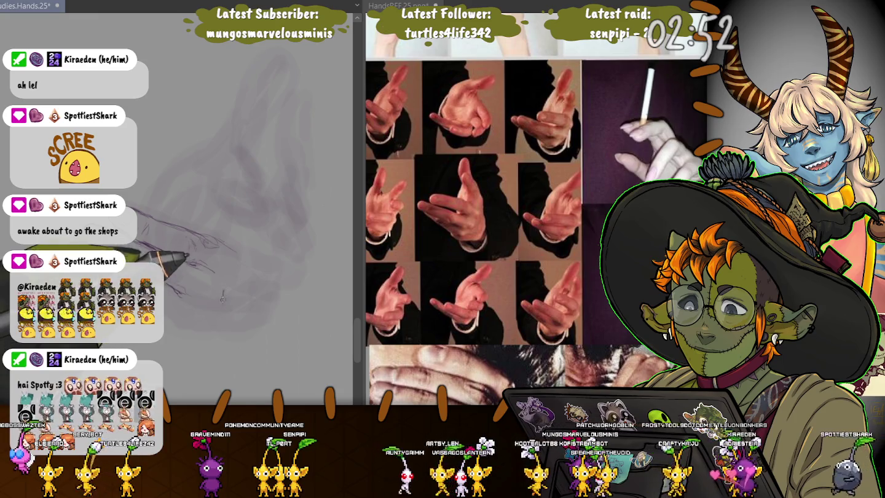
pyautogui.moveTo(208, 307); pyautogui.dragTo(230, 287)
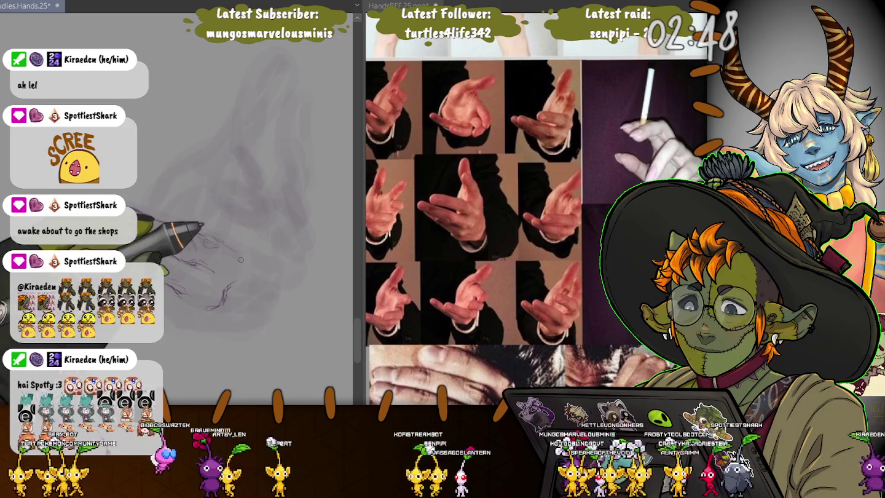
pyautogui.moveTo(245, 258); pyautogui.dragTo(240, 279)
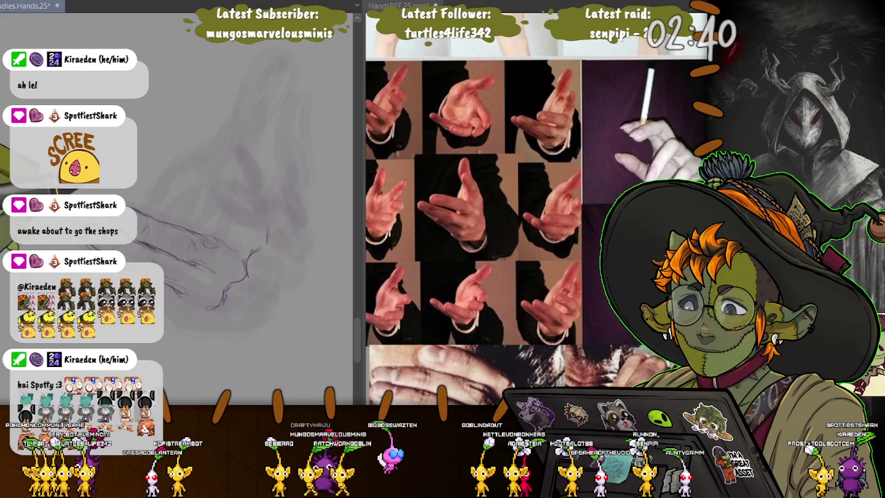
pyautogui.moveTo(138, 149); pyautogui.dragTo(164, 351)
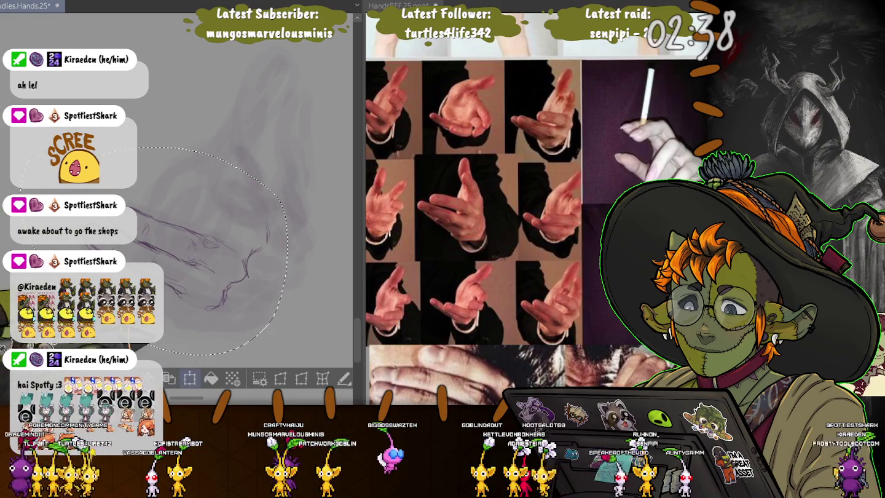
# Transform the hand sketch to sit lower and further right, apply it, and deselect
pyautogui.hotkey('ctrl', 't')
pyautogui.moveTo(154, 250); pyautogui.dragTo(190, 272)
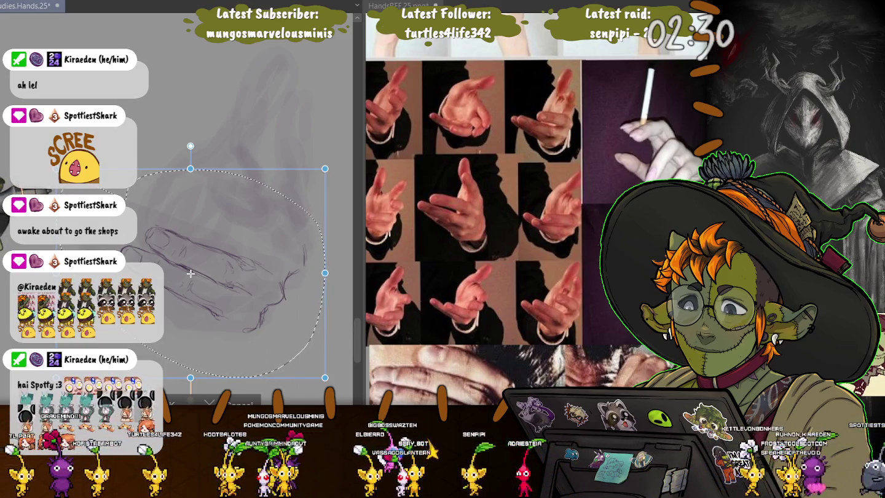
pyautogui.press('Return')
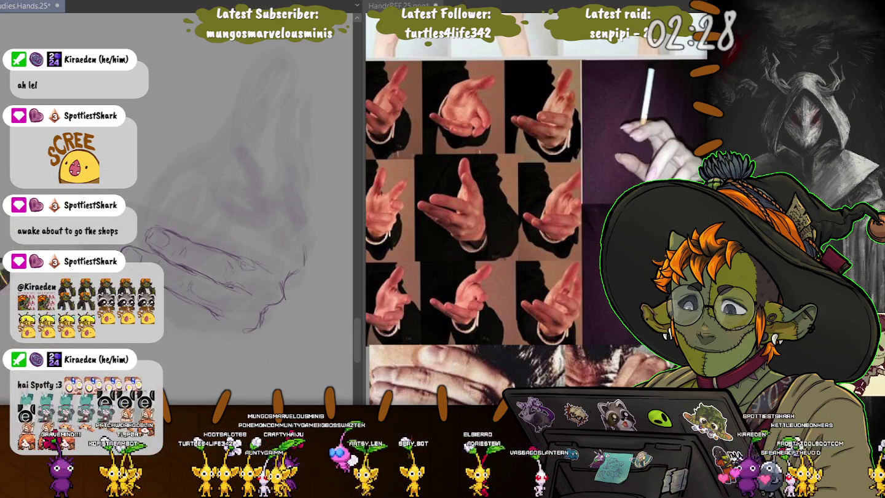
pyautogui.moveTo(218, 221); pyautogui.dragTo(136, 217)
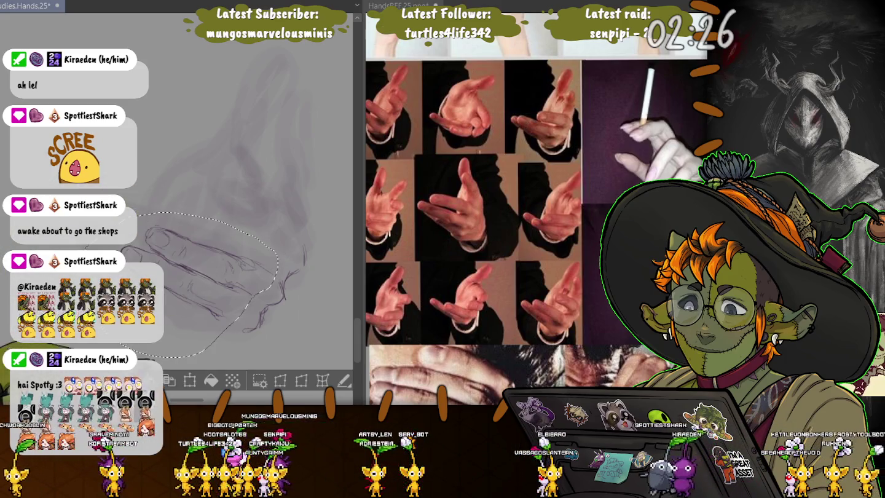
pyautogui.hotkey('ctrl', 't')
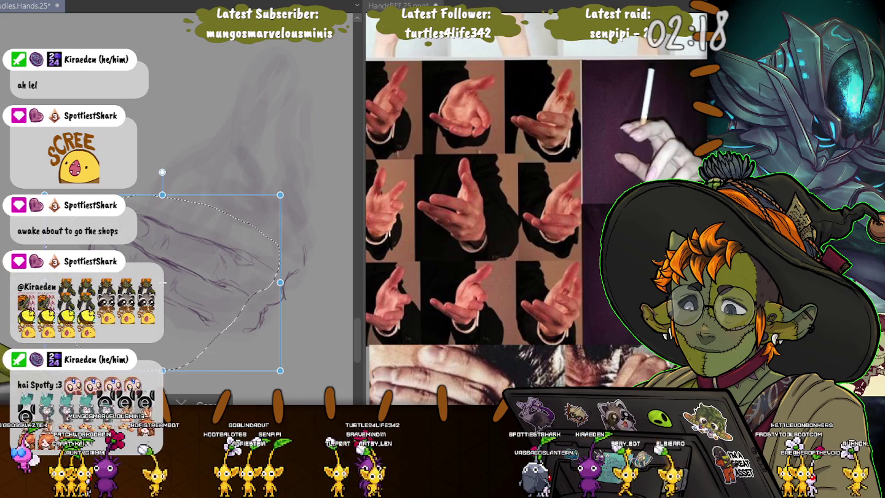
pyautogui.press('Return')
pyautogui.hotkey('ctrl', 'd')
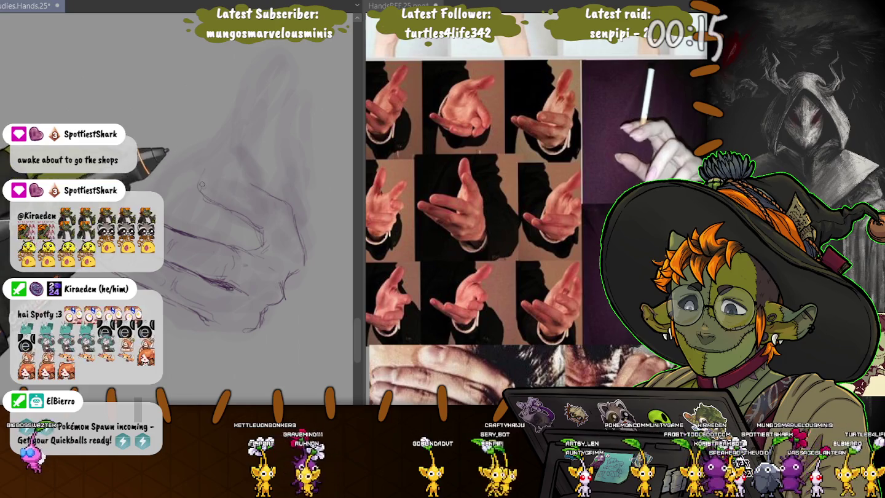
# Trace dark lines along the top of the hand, a fingertip curl and the knuckles
pyautogui.moveTo(199, 189)
pyautogui.mouseDown()
pyautogui.moveTo(215, 173)
pyautogui.moveTo(286, 200)
pyautogui.mouseUp()
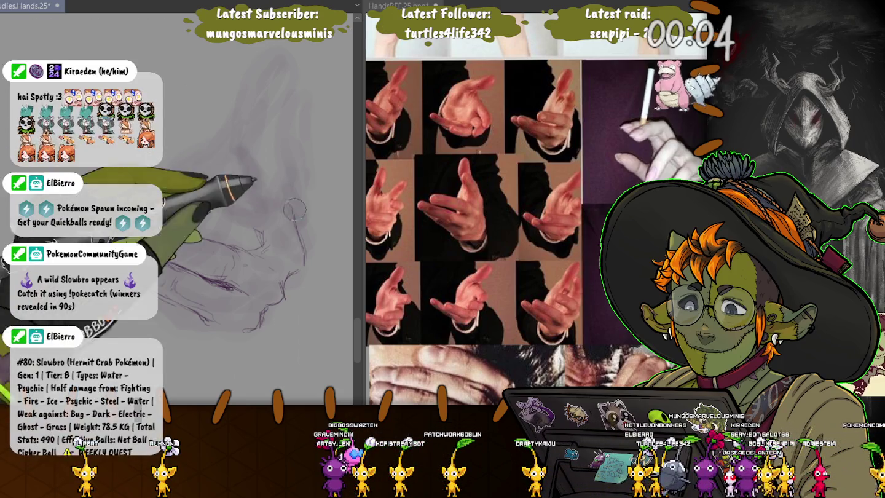
pyautogui.moveTo(148, 229); pyautogui.dragTo(258, 262)
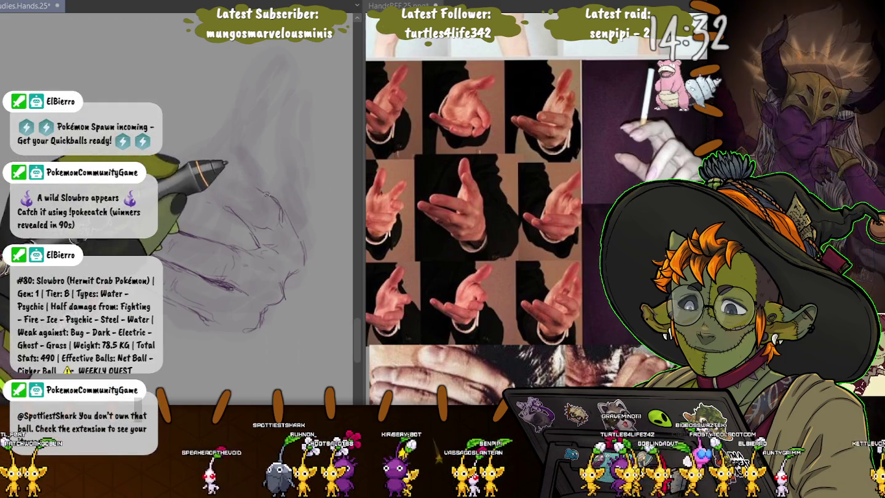
pyautogui.moveTo(240, 179)
pyautogui.mouseDown()
pyautogui.moveTo(200, 165)
pyautogui.moveTo(208, 168)
pyautogui.mouseUp()
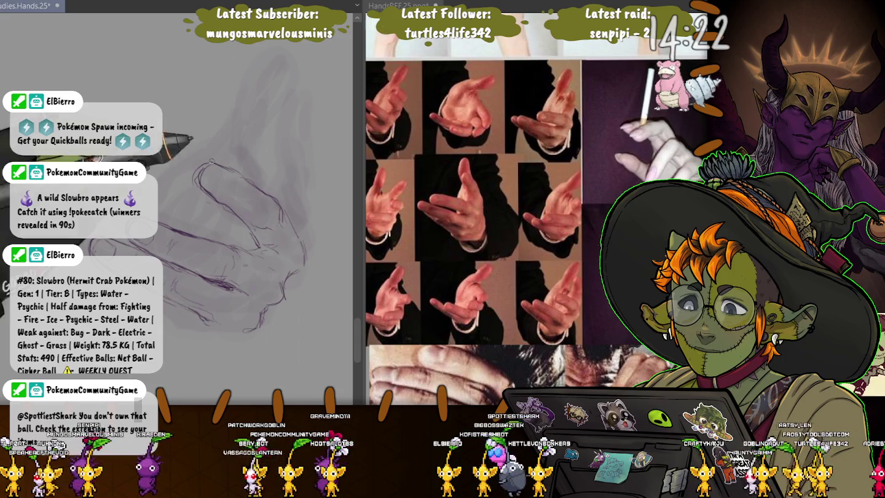
pyautogui.moveTo(205, 177); pyautogui.dragTo(211, 169)
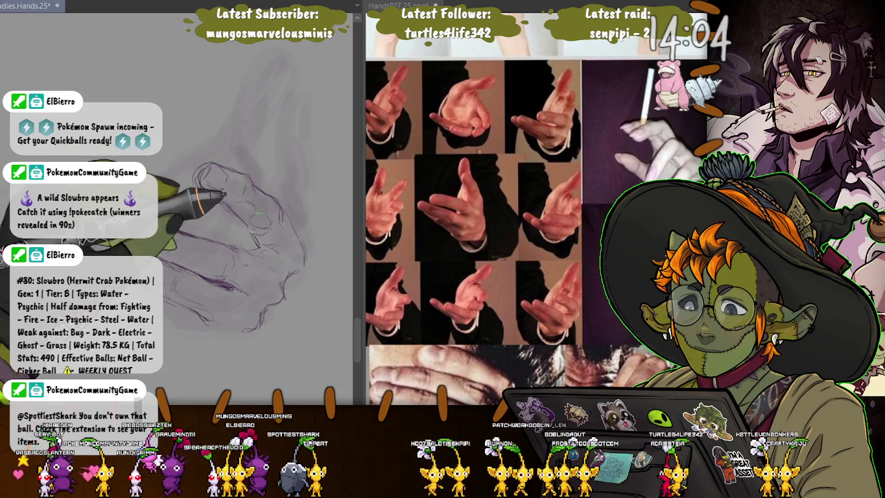
pyautogui.moveTo(203, 170); pyautogui.dragTo(277, 202)
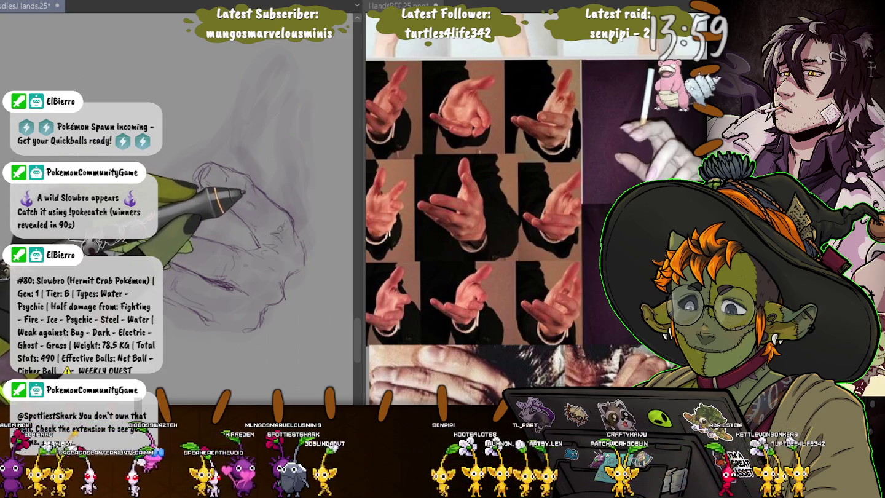
# Darken the palm, finger, thumb and right-side contours, then pan the reference board to other hands
pyautogui.moveTo(160, 236); pyautogui.dragTo(243, 264)
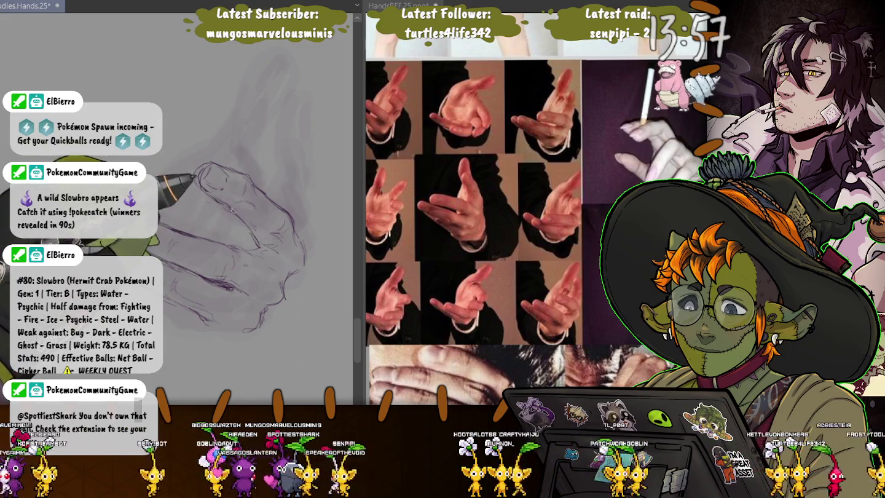
pyautogui.moveTo(209, 195); pyautogui.dragTo(254, 236)
pyautogui.moveTo(216, 200); pyautogui.dragTo(184, 215)
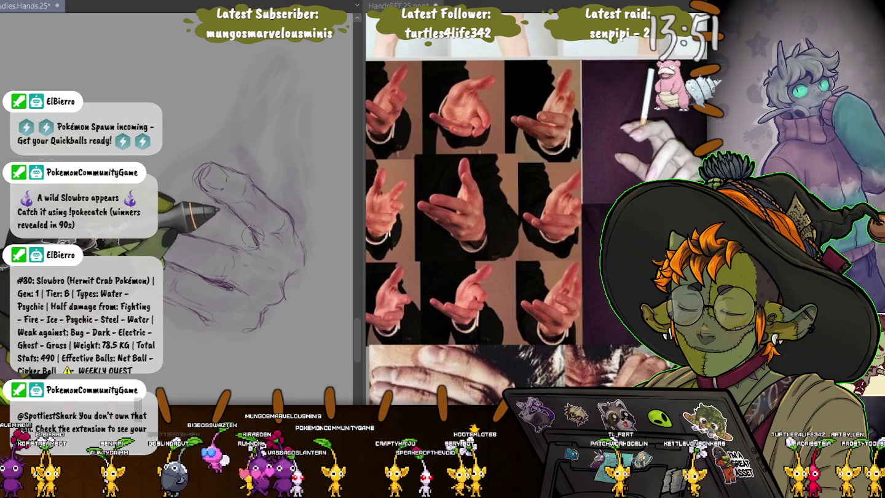
pyautogui.moveTo(257, 236); pyautogui.dragTo(178, 240)
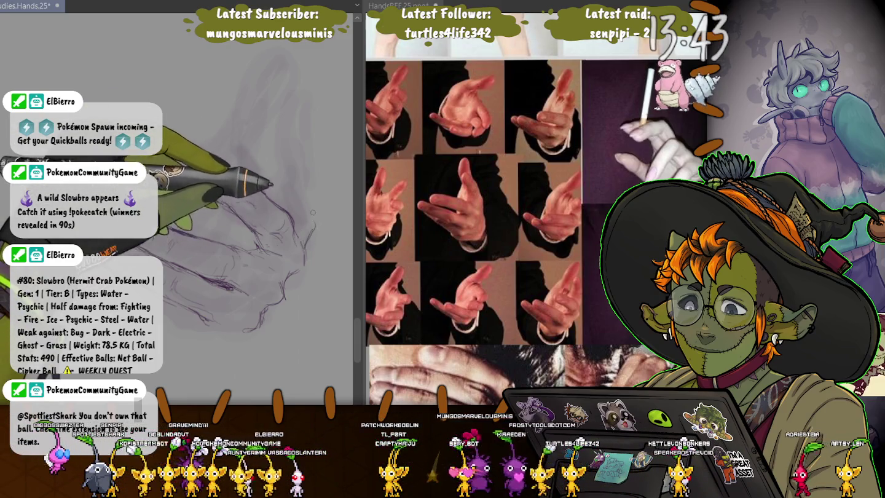
pyautogui.moveTo(306, 233); pyautogui.dragTo(310, 200)
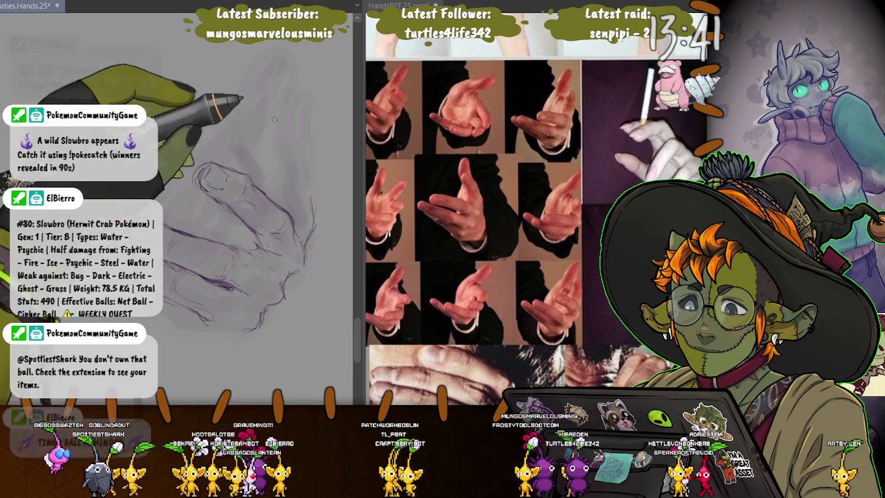
pyautogui.moveTo(222, 168); pyautogui.dragTo(200, 185)
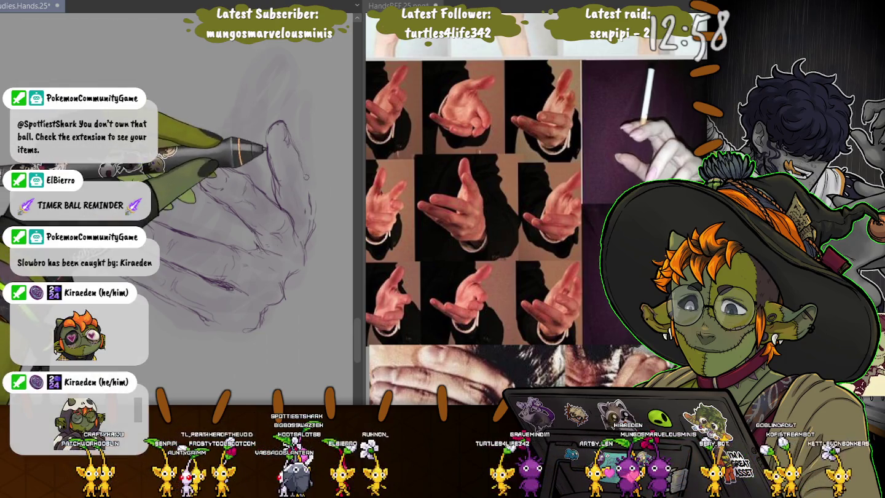
pyautogui.moveTo(227, 186); pyautogui.dragTo(198, 168)
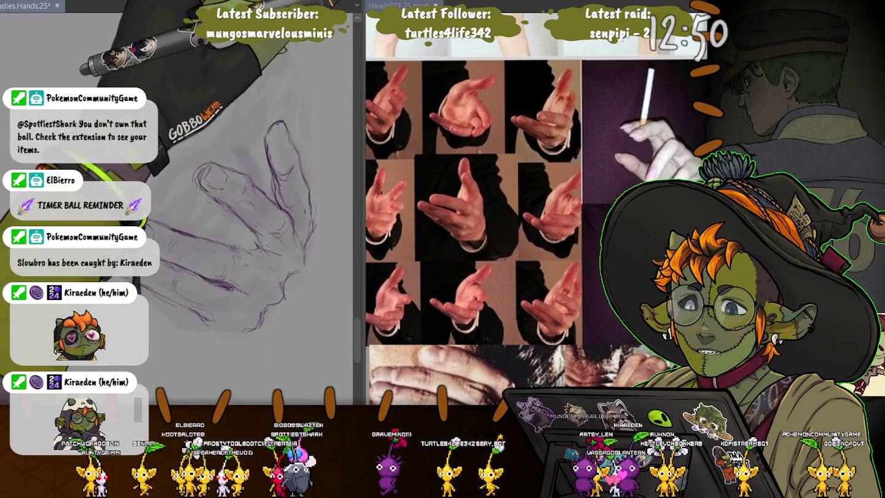
pyautogui.moveTo(467, 368); pyautogui.dragTo(431, 338)
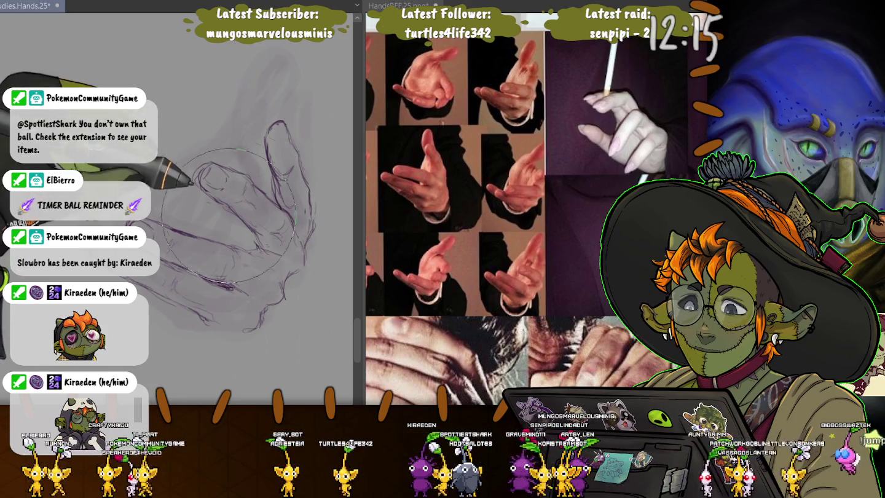
# Enlarge the brush size and zoom in on the hand sketch
pyautogui.moveTo(229, 183); pyautogui.dragTo(226, 200)
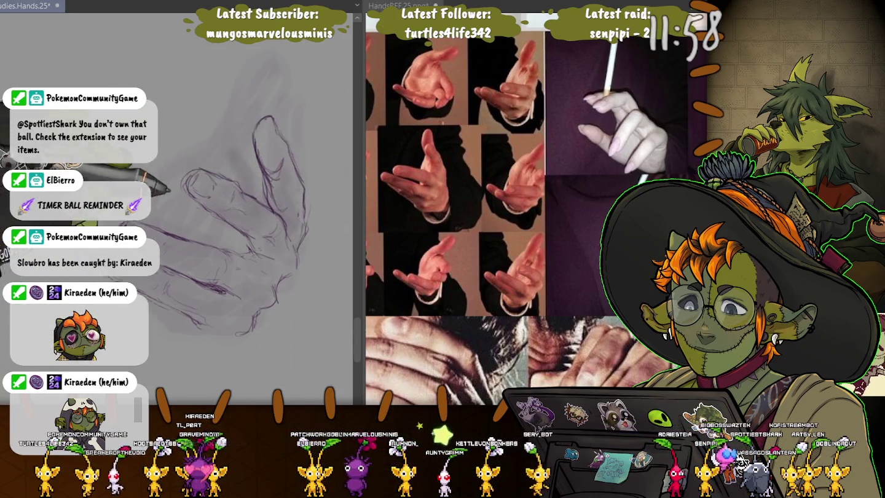
pyautogui.hotkey('ctrl', '+')
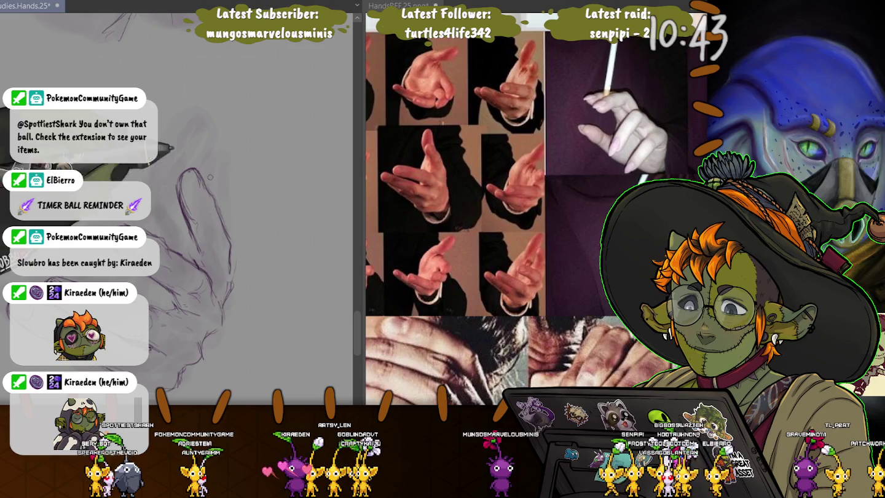
# Undo the last finger strokes, add a faint vertical sketch line, and lasso the finger
pyautogui.hotkey('ctrl', 'z')
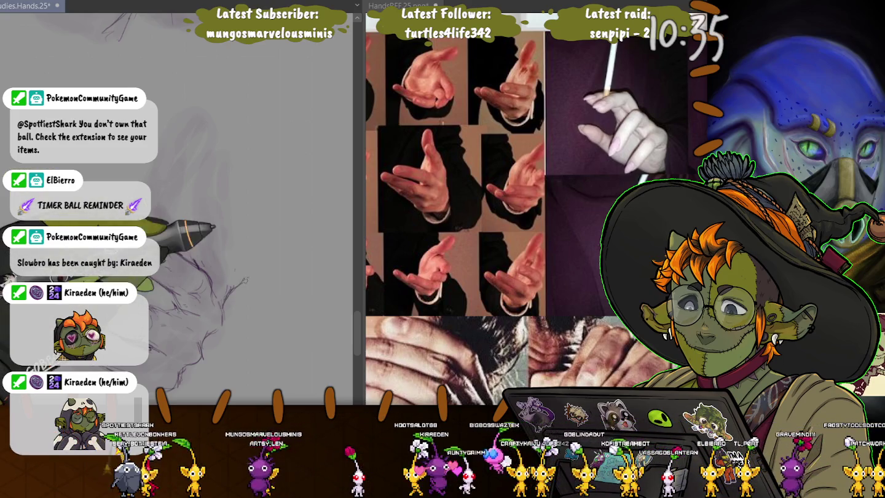
pyautogui.moveTo(249, 232); pyautogui.dragTo(252, 271)
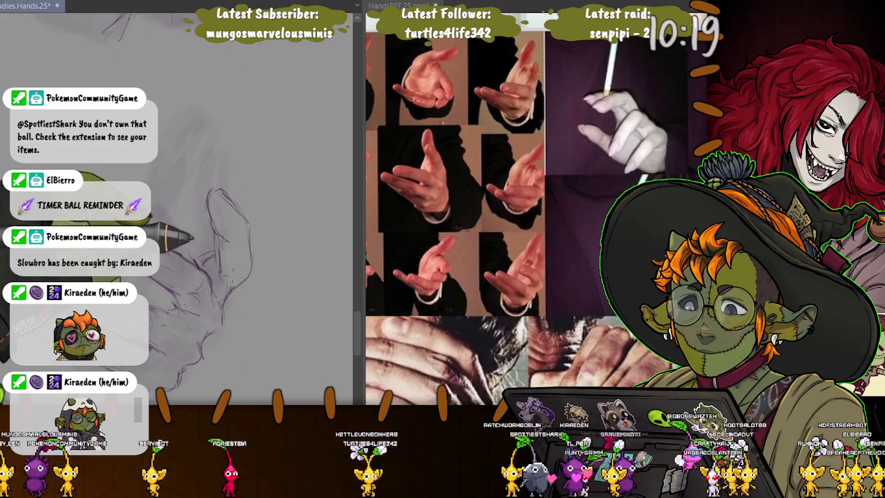
pyautogui.moveTo(209, 245); pyautogui.dragTo(202, 258)
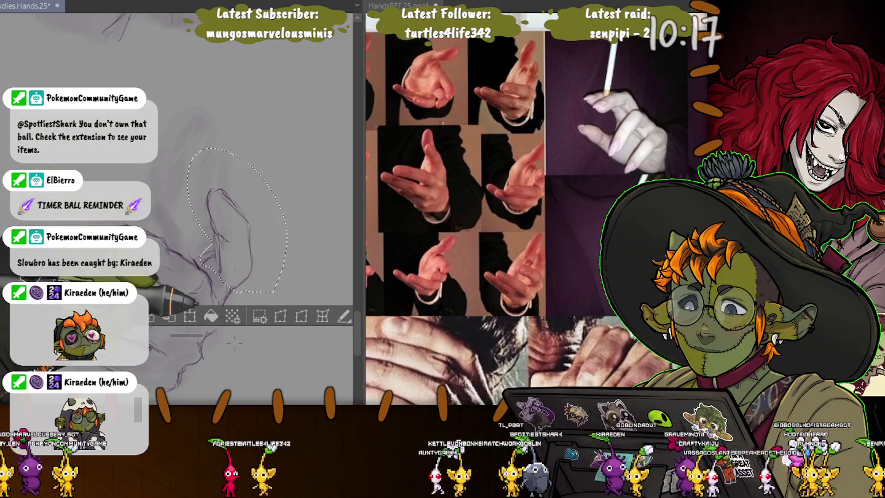
# Transform the lassoed finger sketch to sit slightly higher and further right
pyautogui.hotkey('ctrl', 't')
pyautogui.moveTo(236, 221)
pyautogui.mouseDown()
pyautogui.moveTo(245, 207)
pyautogui.moveTo(219, 212)
pyautogui.mouseUp()
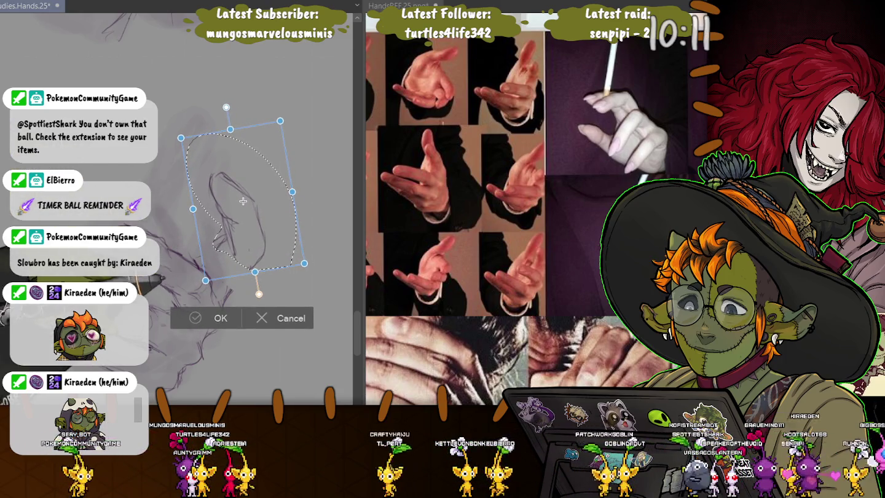
pyautogui.press('Return')
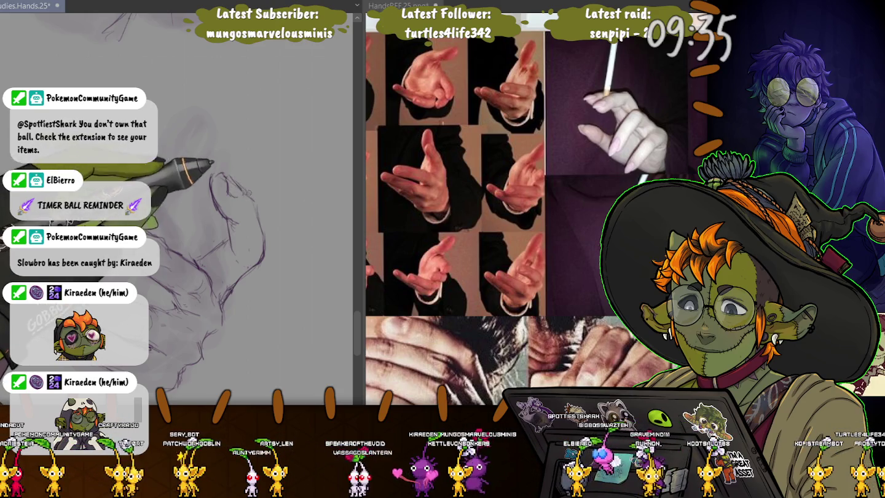
# Save the drawing and add small pencil marks at the thumb knuckle
pyautogui.hotkey('ctrl', 's')
pyautogui.moveTo(252, 221); pyautogui.dragTo(246, 222)
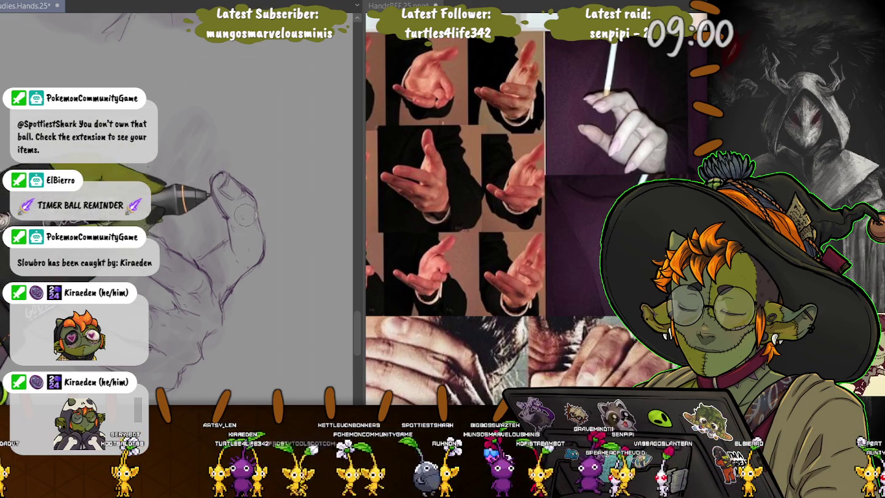
pyautogui.moveTo(232, 218); pyautogui.dragTo(245, 225)
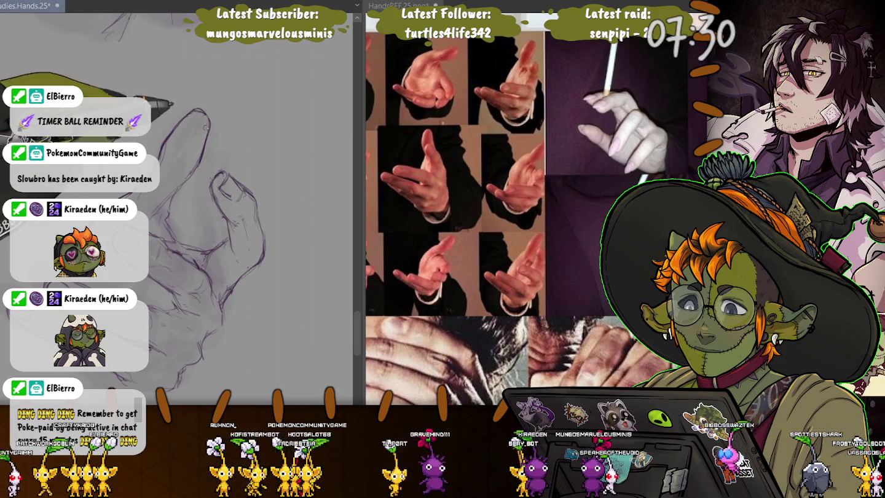
# Darken the index finger outline of the hand sketch with firmer pencil lines
pyautogui.moveTo(161, 153); pyautogui.dragTo(202, 110)
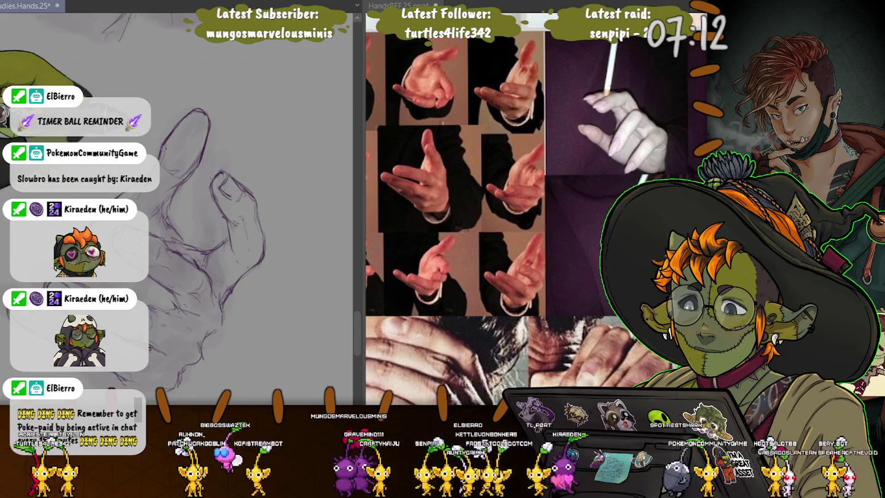
pyautogui.moveTo(163, 146); pyautogui.dragTo(180, 62)
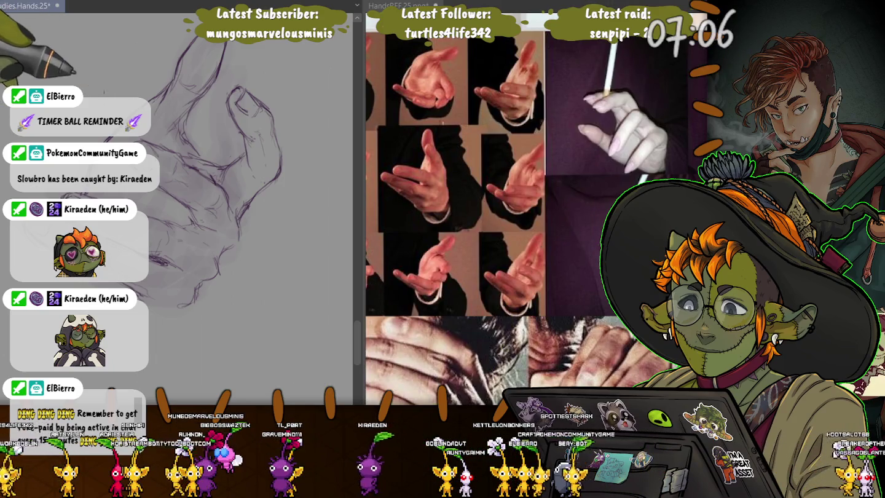
pyautogui.moveTo(203, 154); pyautogui.dragTo(185, 199)
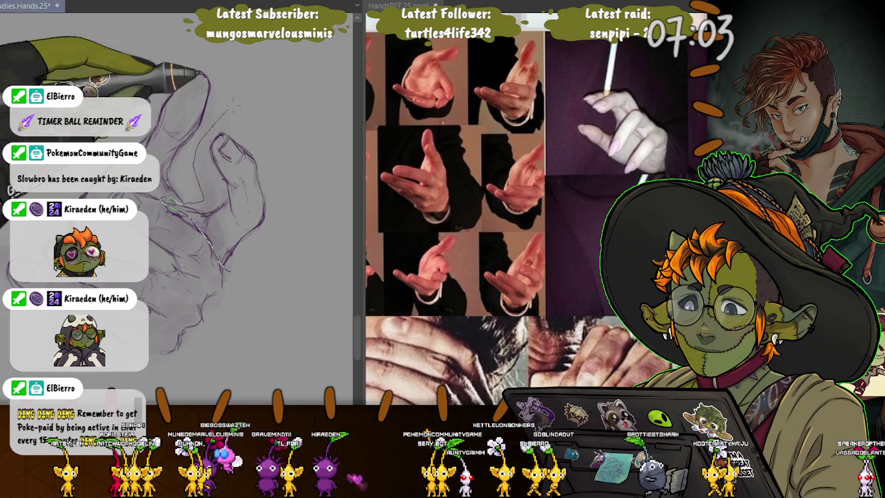
# Lasso the central hand sketch and move it a few pixels down
pyautogui.moveTo(196, 165); pyautogui.dragTo(212, 245)
pyautogui.hotkey('ctrl', 't')
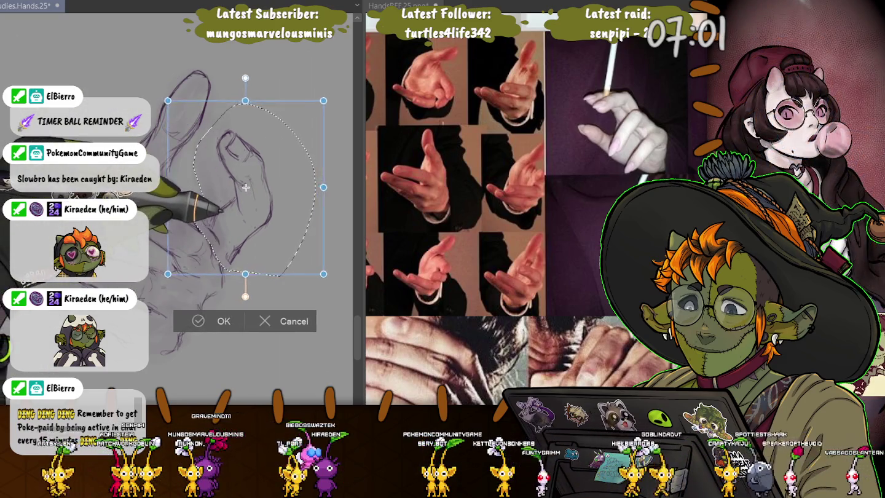
pyautogui.moveTo(251, 186); pyautogui.dragTo(250, 189)
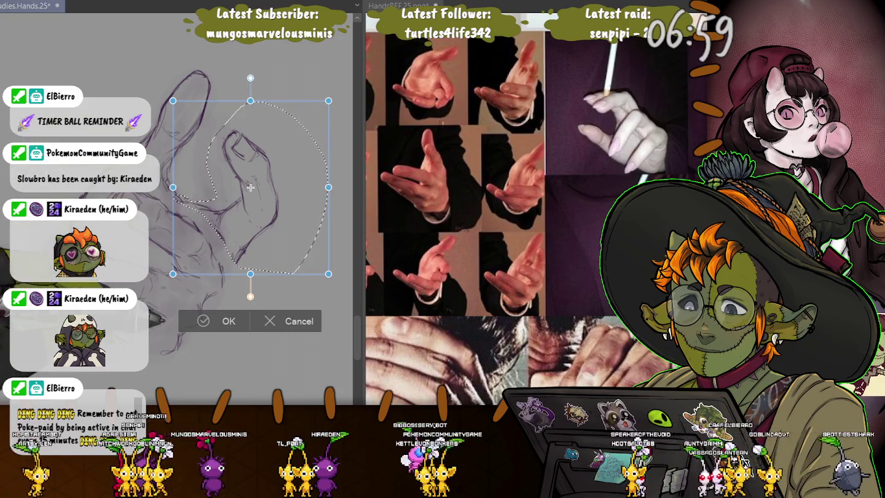
pyautogui.press('Return')
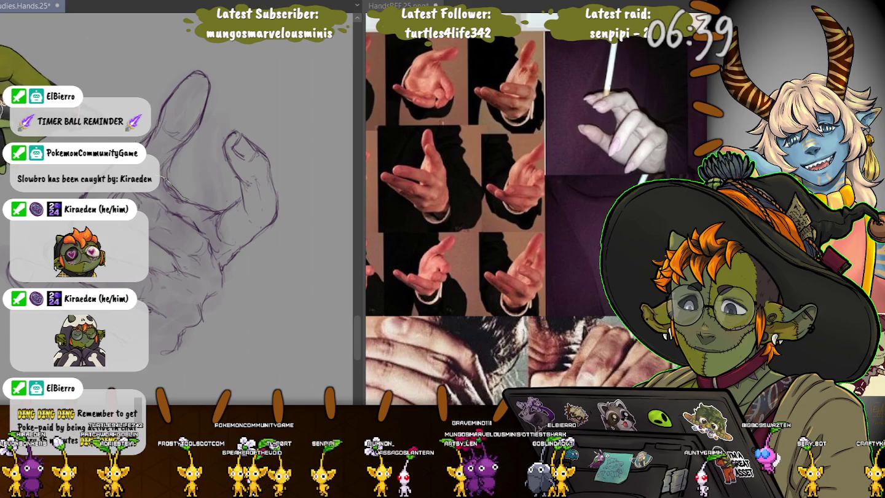
# Rotate the index finger slightly clockwise and shift it a little down and left
pyautogui.moveTo(185, 196); pyautogui.dragTo(187, 195)
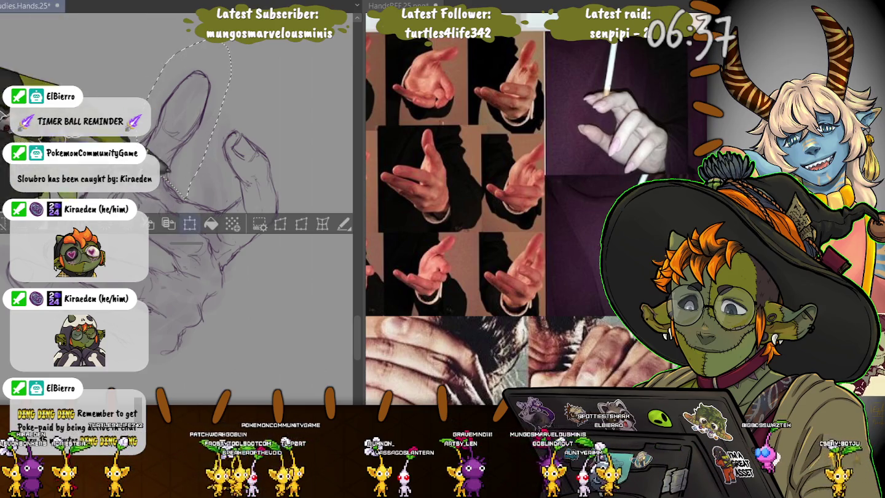
pyautogui.click(190, 225)
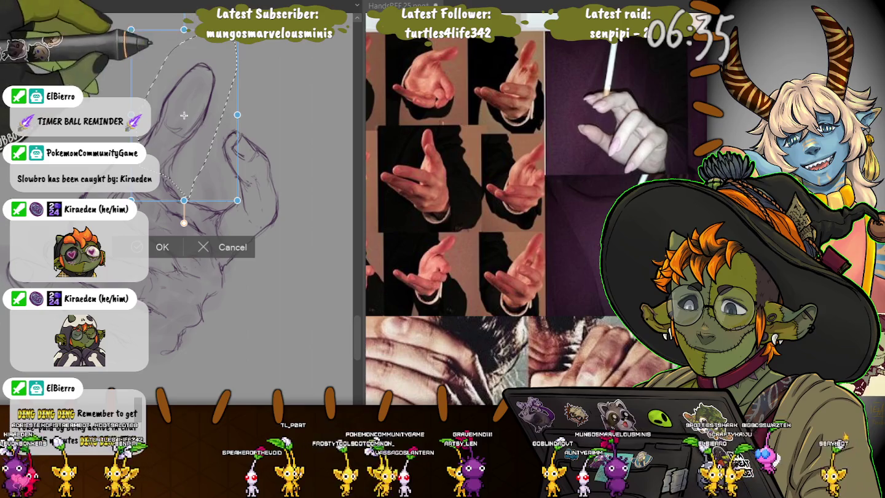
pyautogui.moveTo(257, 36); pyautogui.dragTo(264, 58)
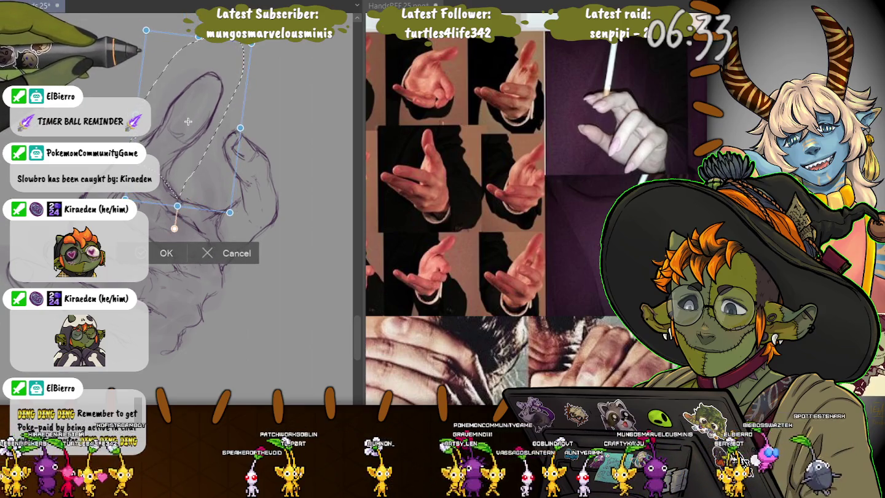
pyautogui.moveTo(188, 121); pyautogui.dragTo(187, 125)
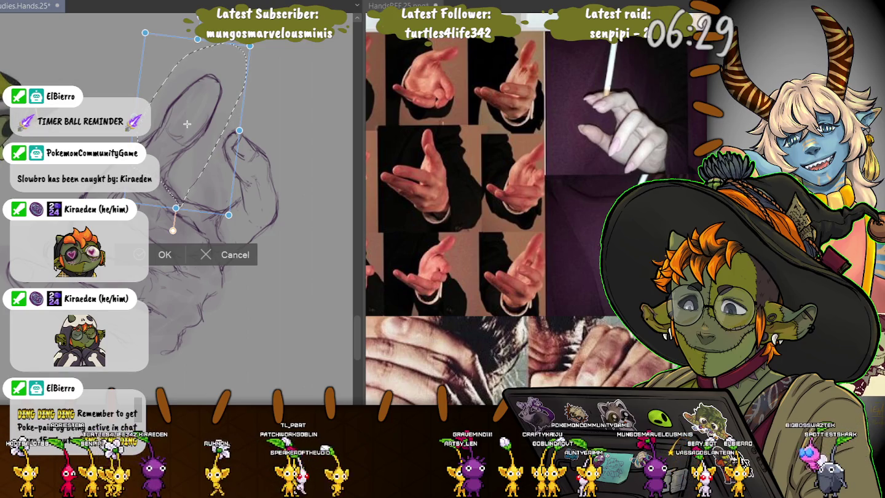
pyautogui.press('Return')
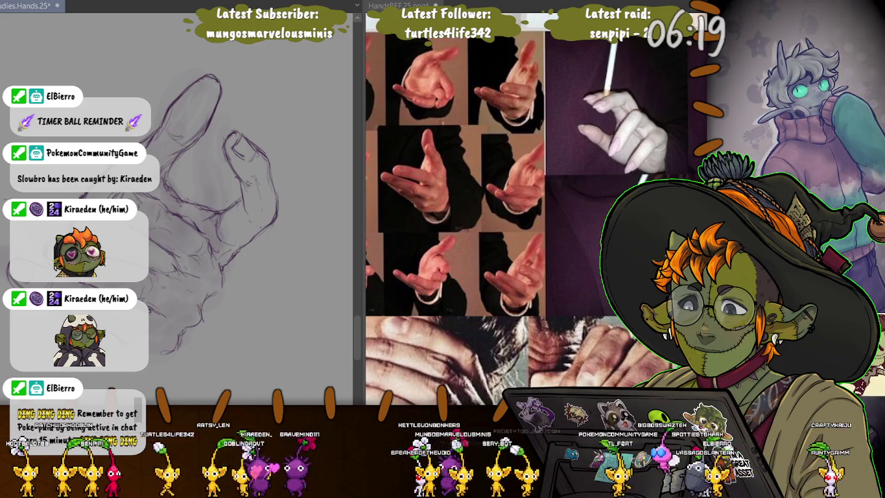
# Apply a small transform to another area of the hand, then lasso the raised finger
pyautogui.moveTo(175, 209)
pyautogui.mouseDown()
pyautogui.moveTo(204, 238)
pyautogui.moveTo(147, 221)
pyautogui.mouseUp()
pyautogui.hotkey('ctrl', 't')
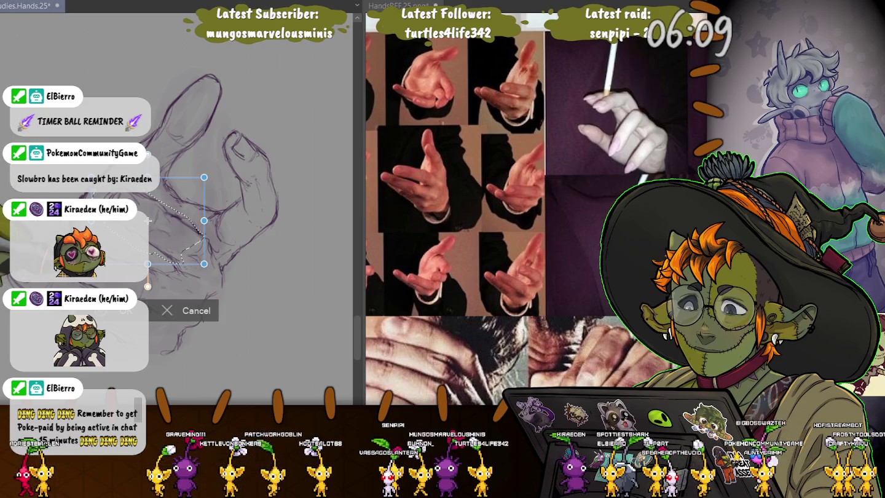
pyautogui.press('Return')
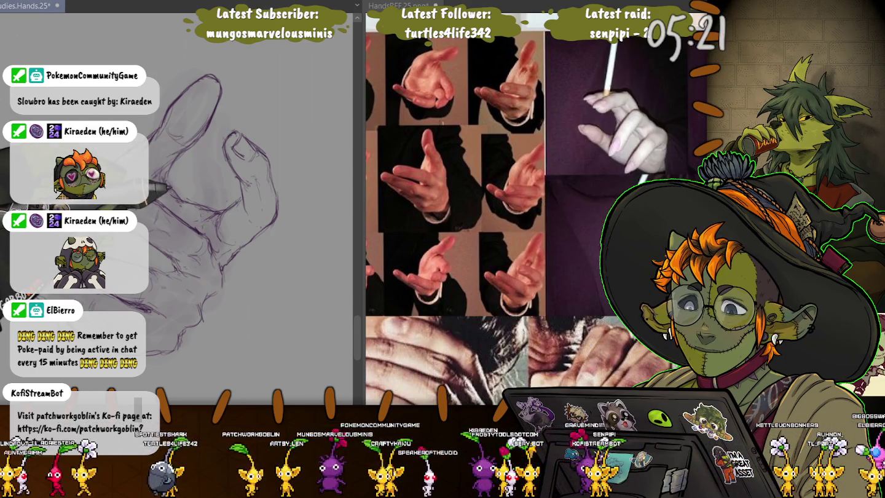
pyautogui.moveTo(208, 154); pyautogui.dragTo(204, 220)
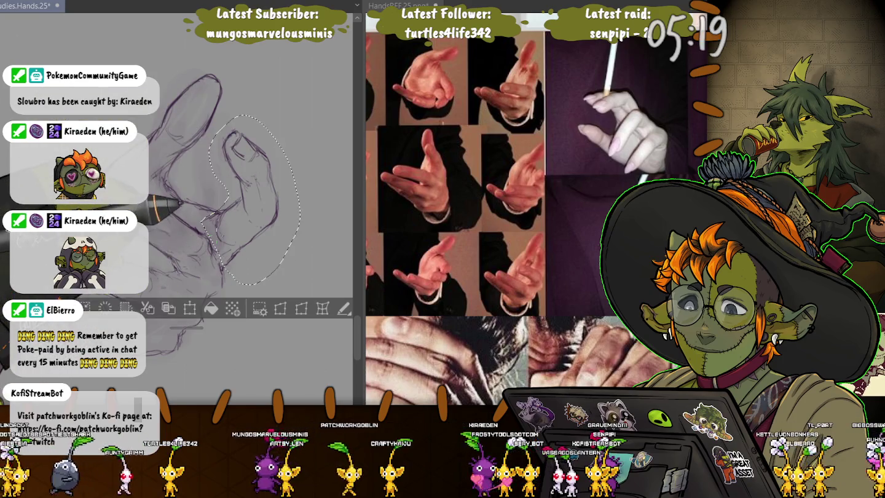
# Enlarge the selected raised finger slightly, extending it up and to the right
pyautogui.hotkey('ctrl', 't')
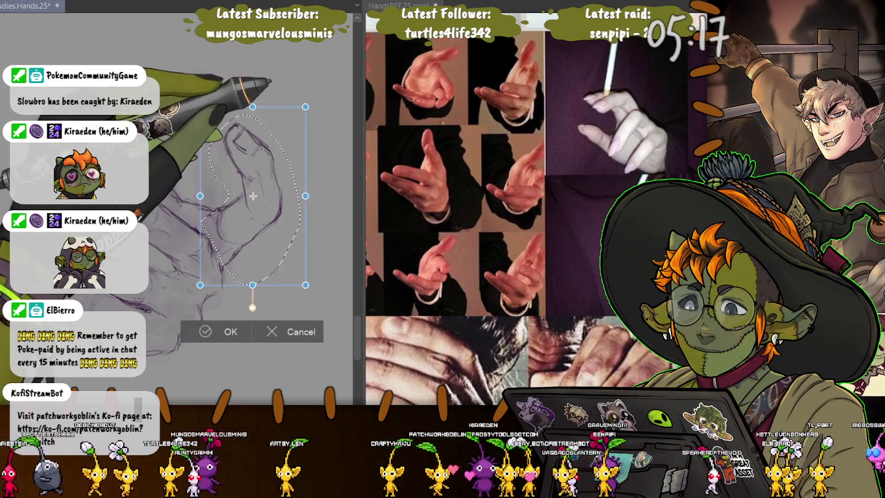
pyautogui.moveTo(306, 106); pyautogui.dragTo(310, 98)
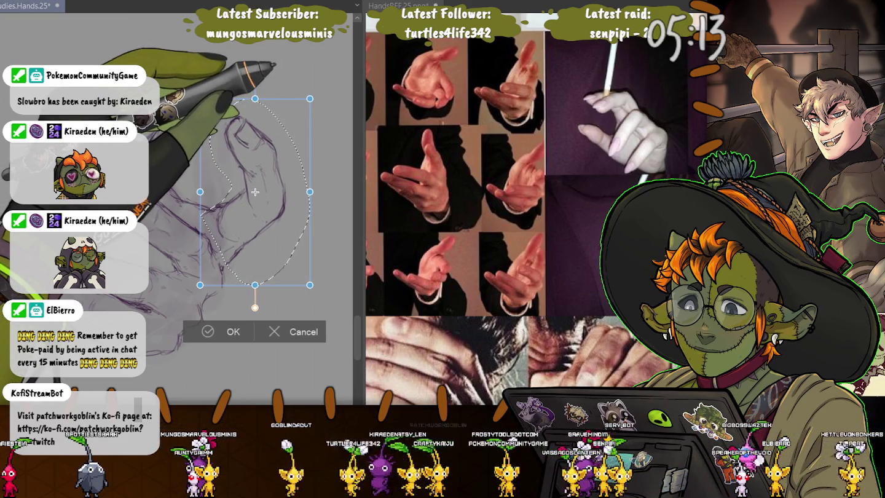
pyautogui.moveTo(310, 98); pyautogui.dragTo(312, 97)
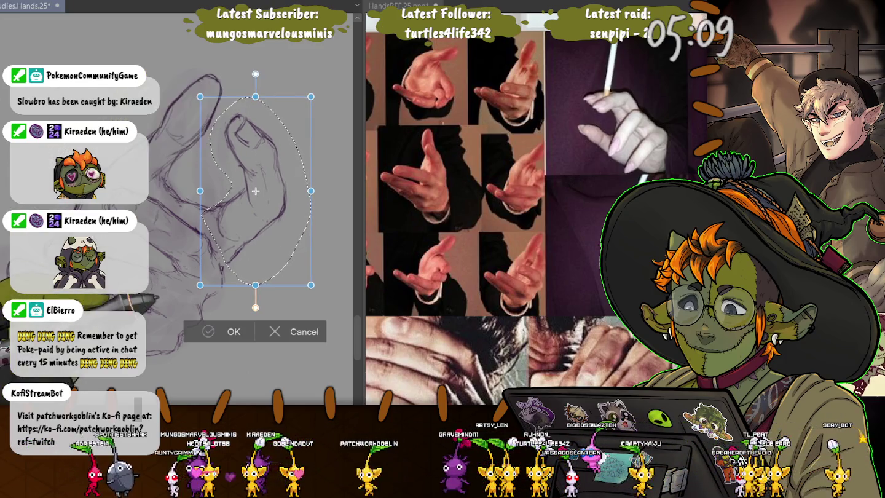
pyautogui.press('Return')
pyautogui.scroll(-3, 178, 209)
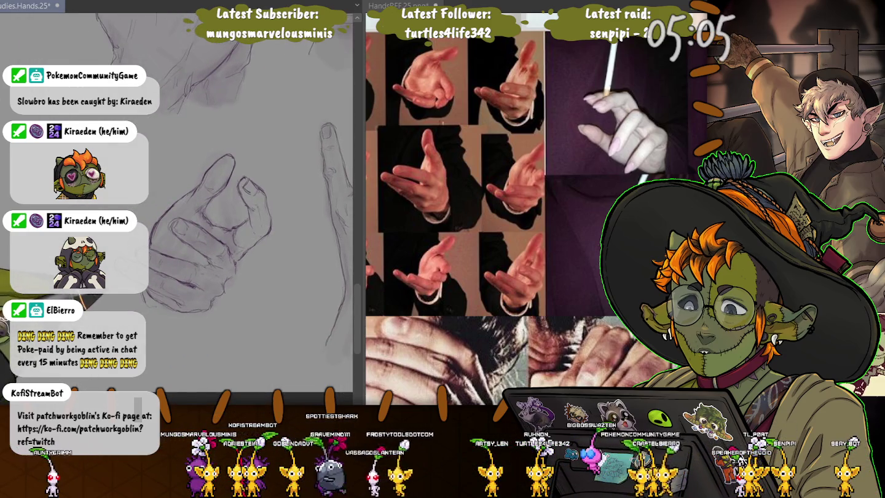
# Draw a small ring stroke on one finger of the hand sketch
pyautogui.scroll(-2, 247, 215)
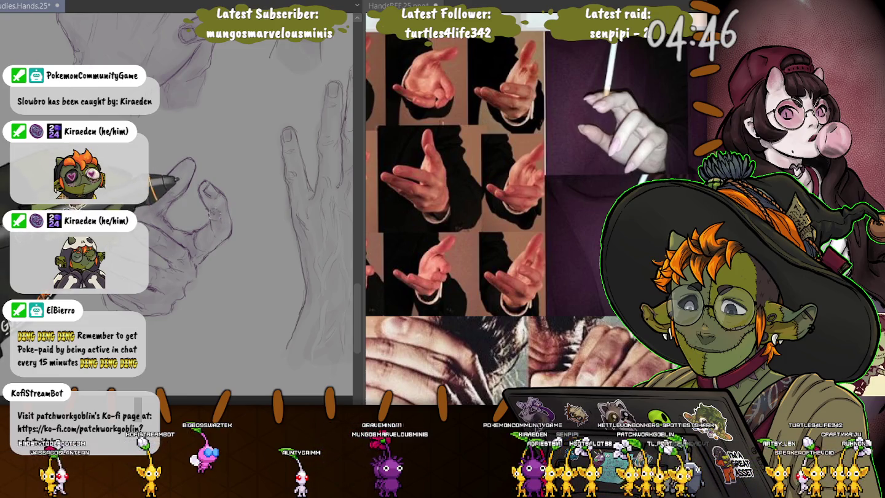
pyautogui.moveTo(191, 233); pyautogui.dragTo(196, 237)
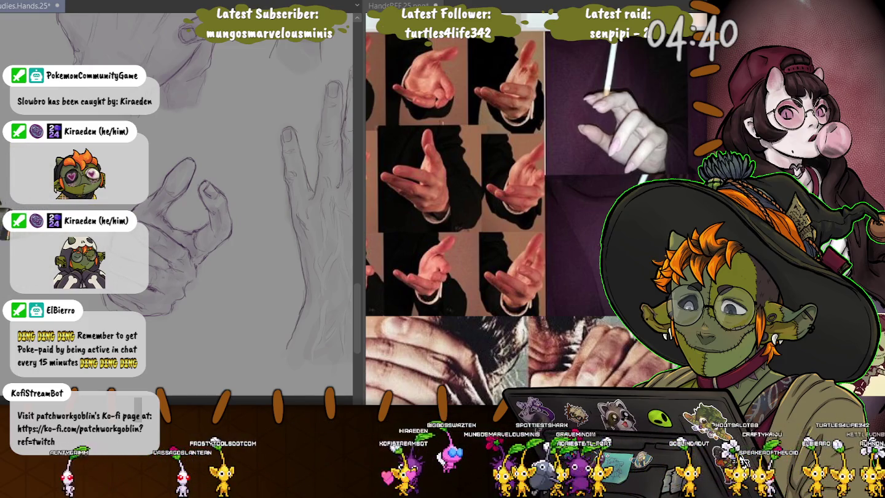
pyautogui.hotkey('ctrl', '-')
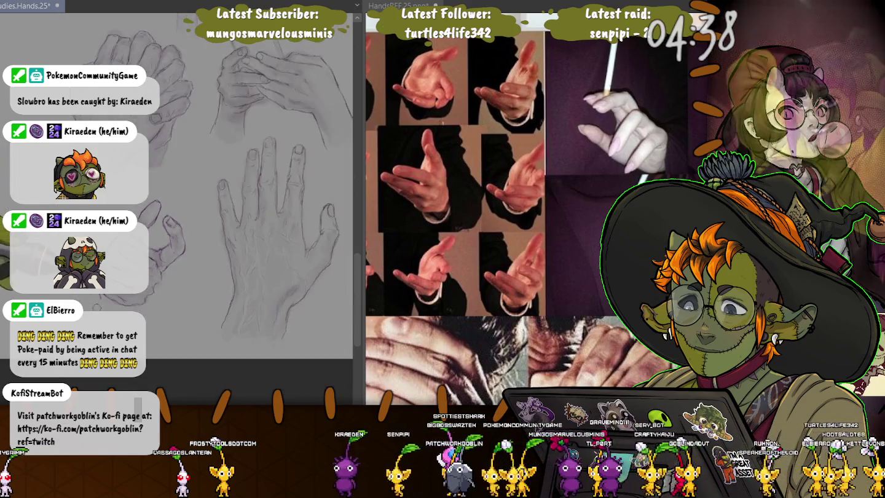
# Zoom out to see the whole page of hand studies, then zoom in one step
pyautogui.hotkey('ctrl', '-')
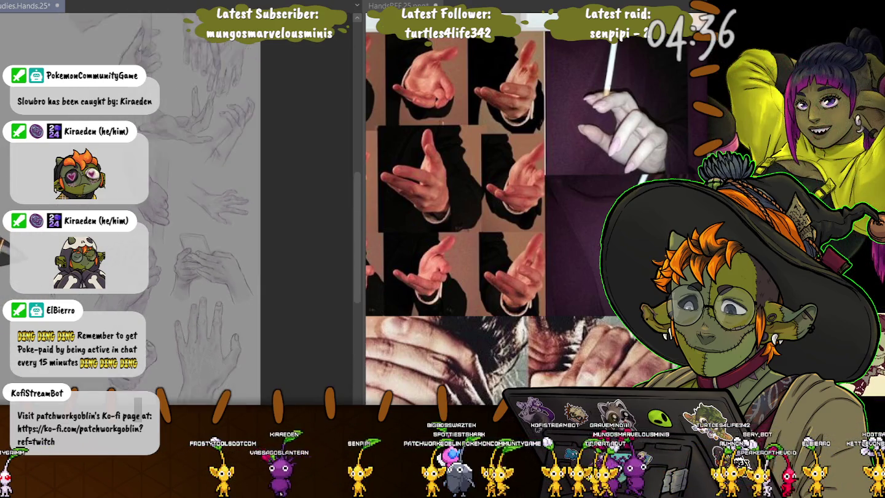
pyautogui.hotkey('ctrl', '-')
pyautogui.hotkey('ctrl', '+')
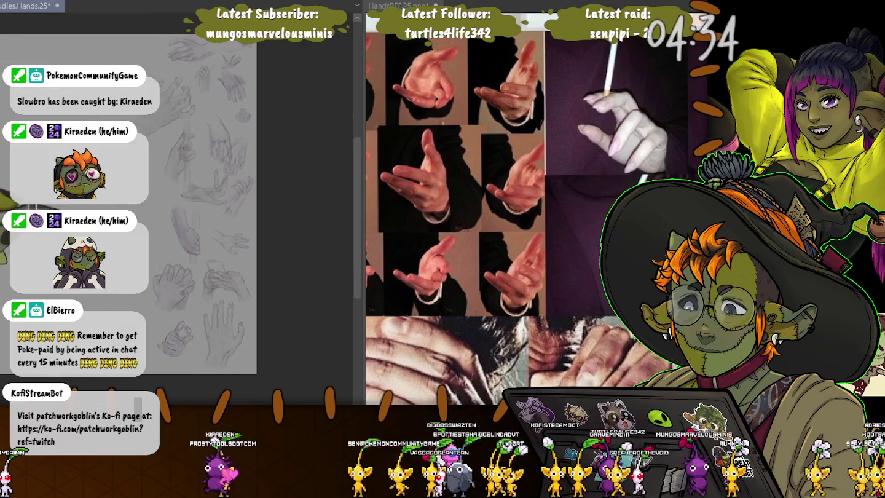